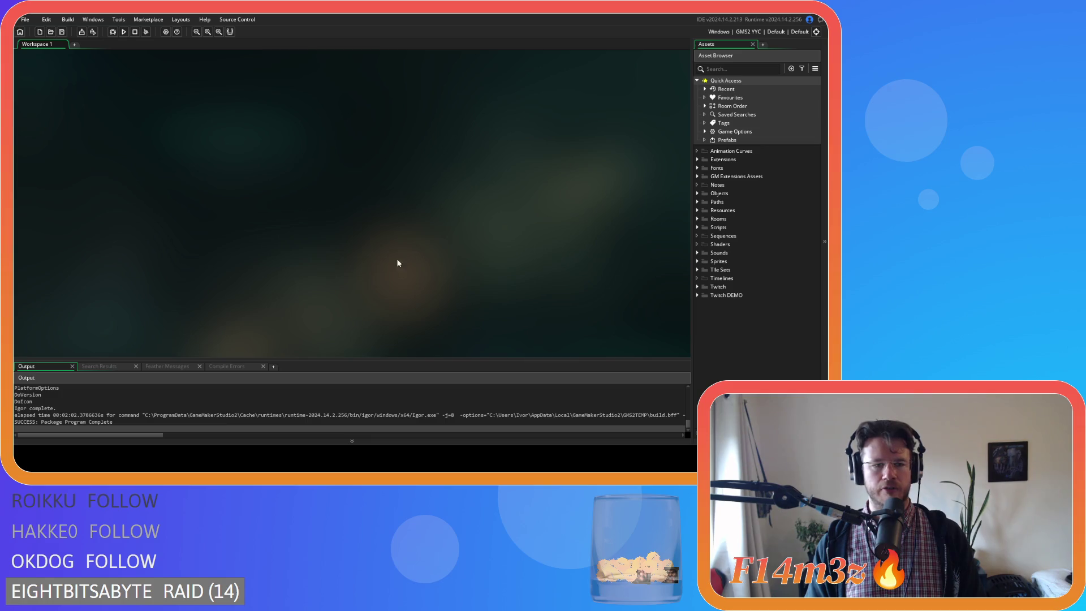
# Step: Open the ob_human object from Objects > Animal > Human and view its End Step code
pyautogui.doubleClick(718, 192)
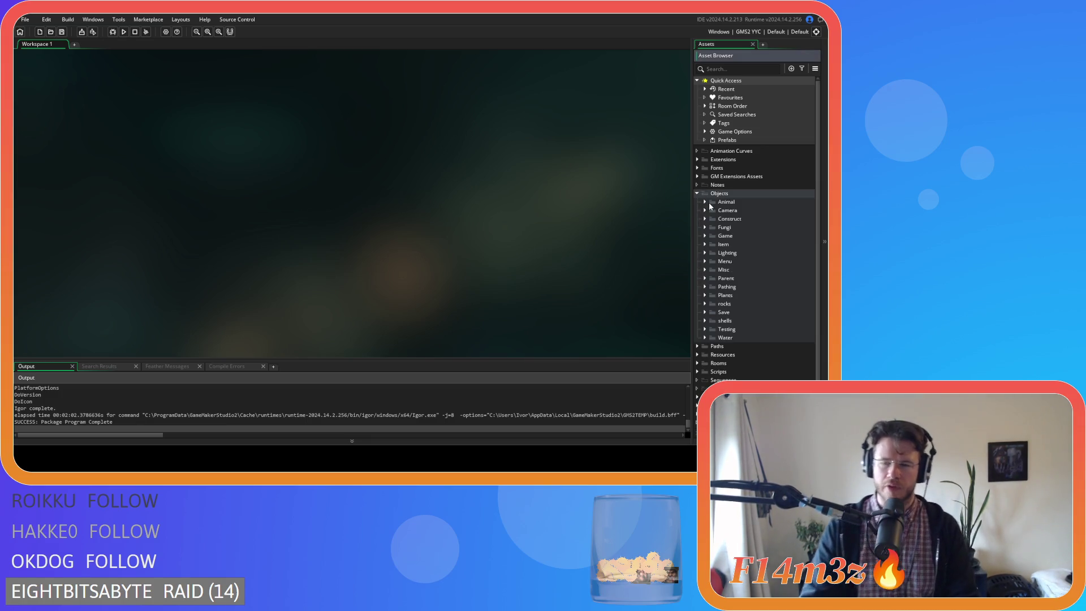
pyautogui.click(706, 202)
pyautogui.click(712, 210)
pyautogui.click(728, 219)
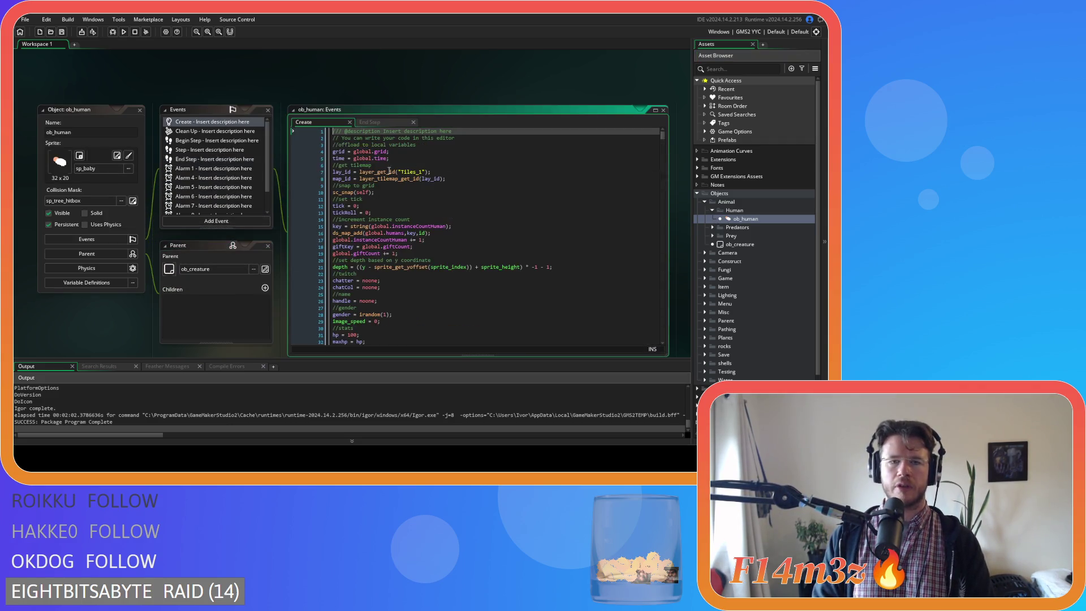
pyautogui.click(379, 123)
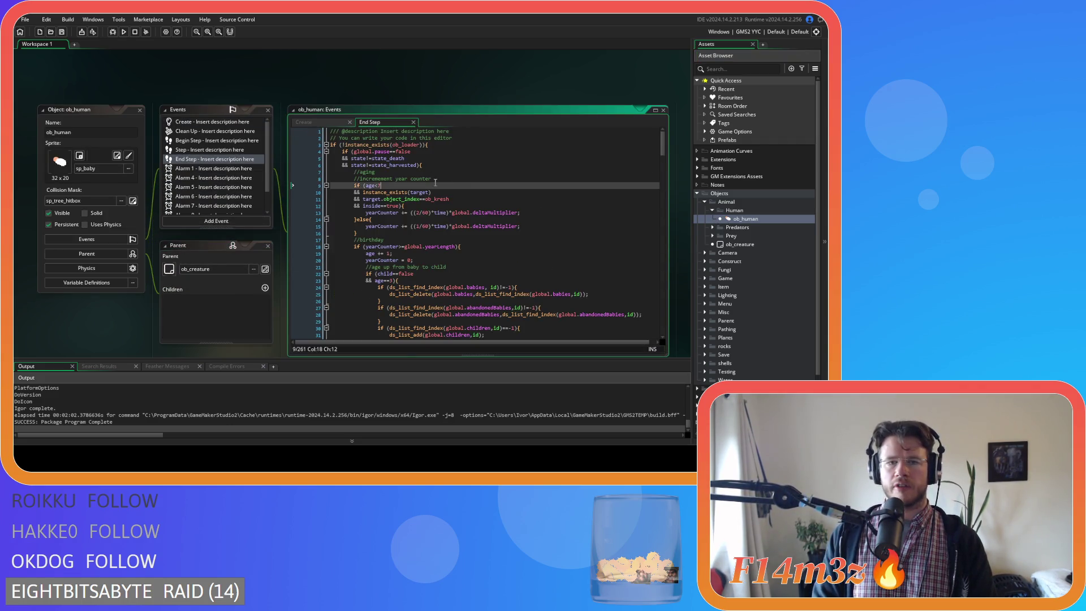
# Step: Open the sc_stateConditions script from the Scripts > Conditions folder
pyautogui.scroll(-2, 726, 343)
pyautogui.click(698, 356)
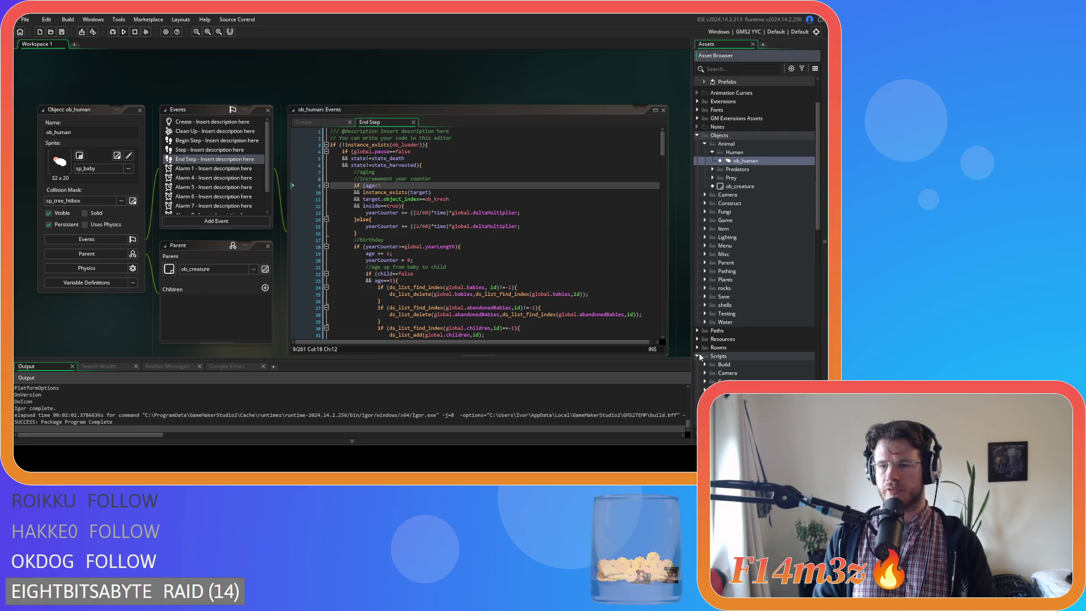
pyautogui.scroll(-2, 706, 326)
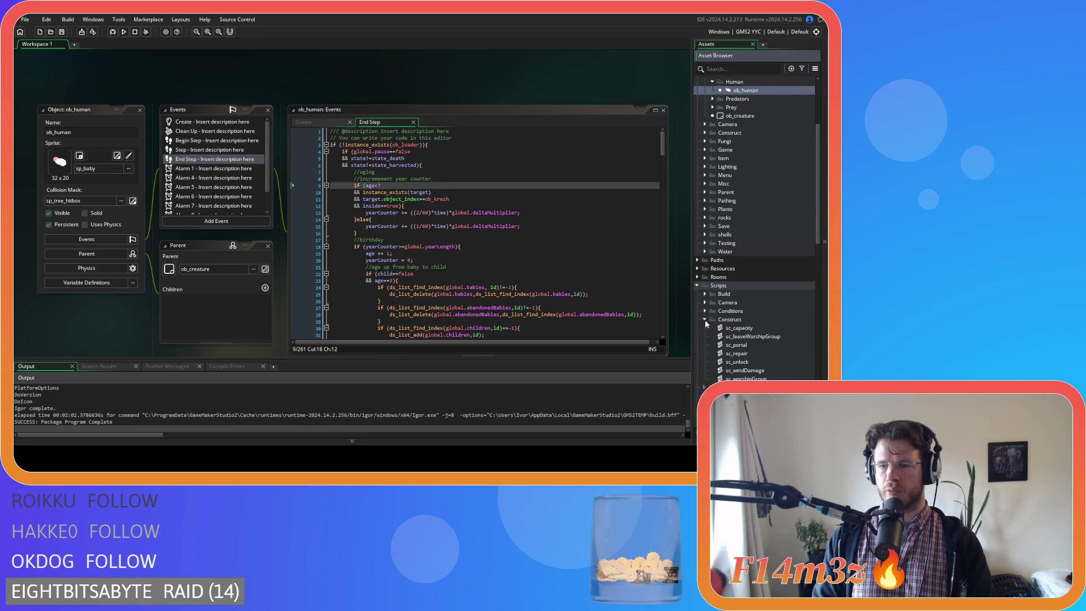
pyautogui.click(705, 311)
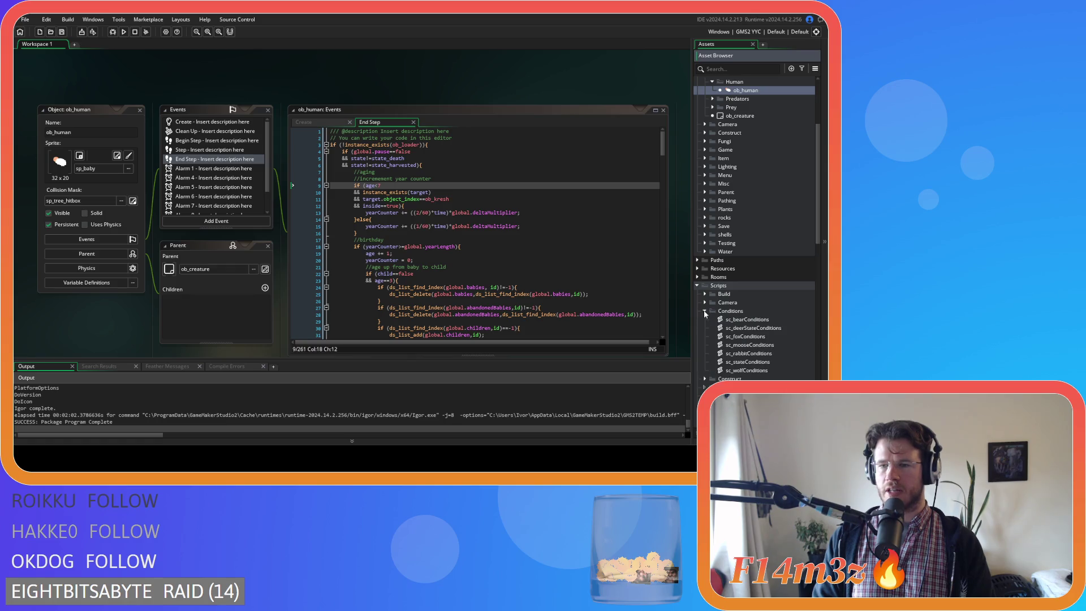
pyautogui.click(752, 364)
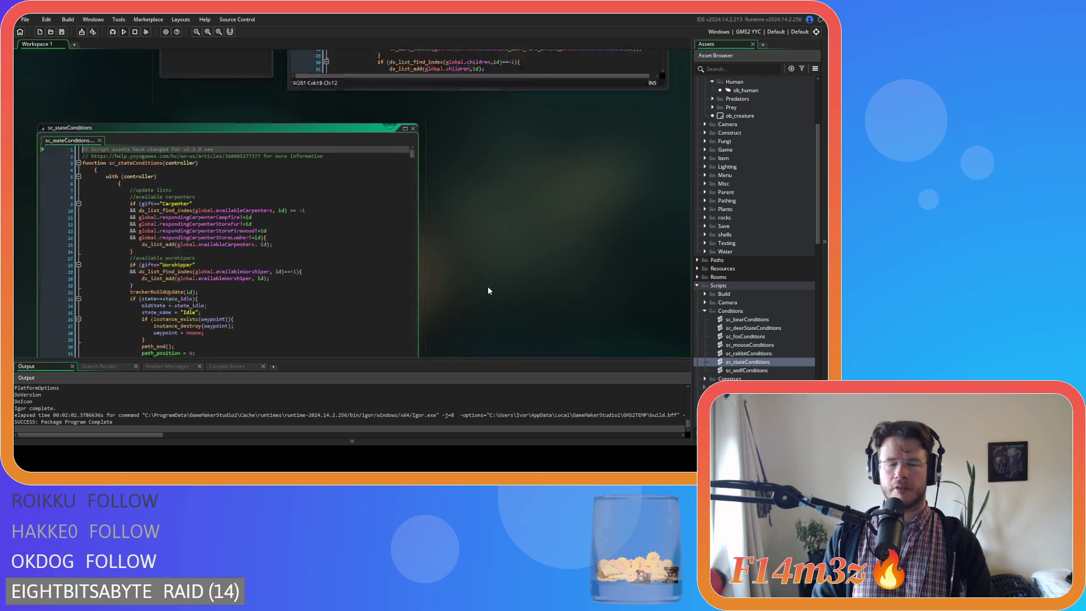
# Step: Bring up ob_human's Step event code
pyautogui.scroll(3, 489, 291)
pyautogui.scroll(-4, 476, 198)
pyautogui.click(198, 113)
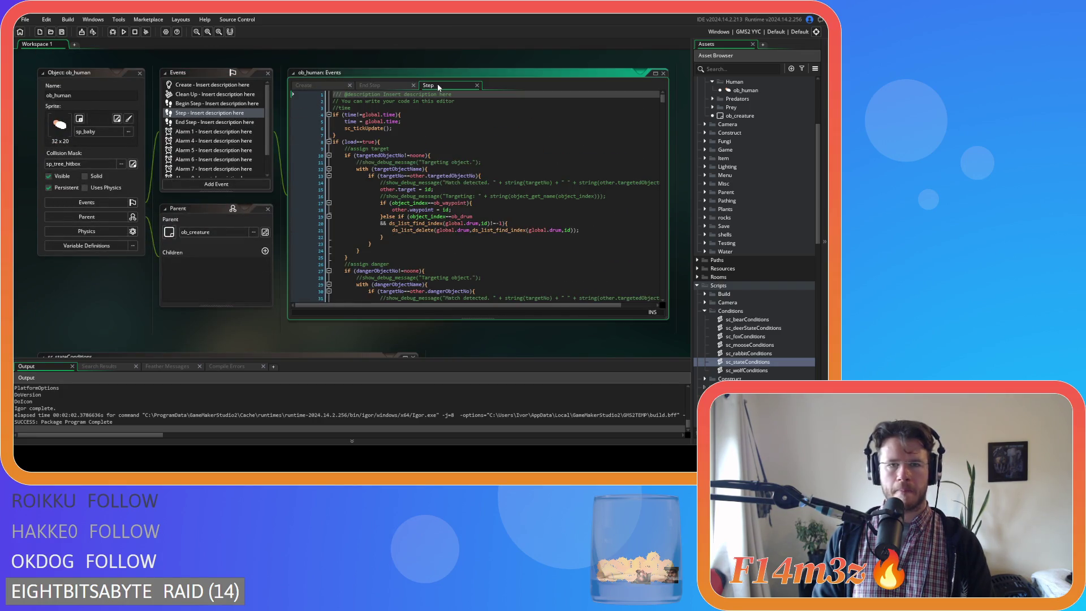
# Step: Jump from the speedUpdate(id) call to the sc_speedUpdate script
pyautogui.scroll(-2, 455, 227)
pyautogui.scroll(-20, 454, 226)
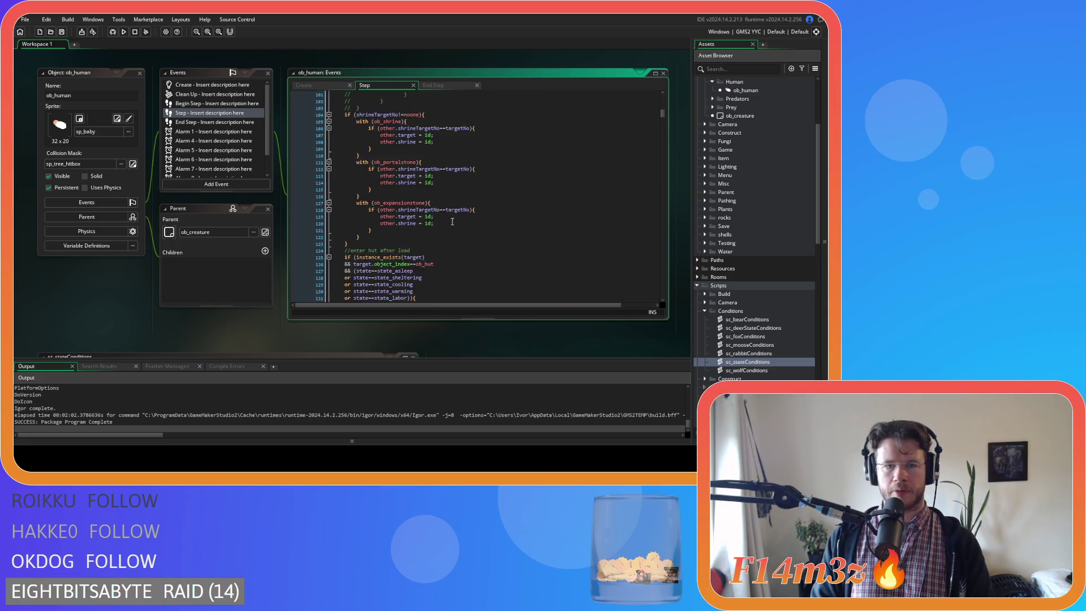
pyautogui.scroll(-5, 450, 215)
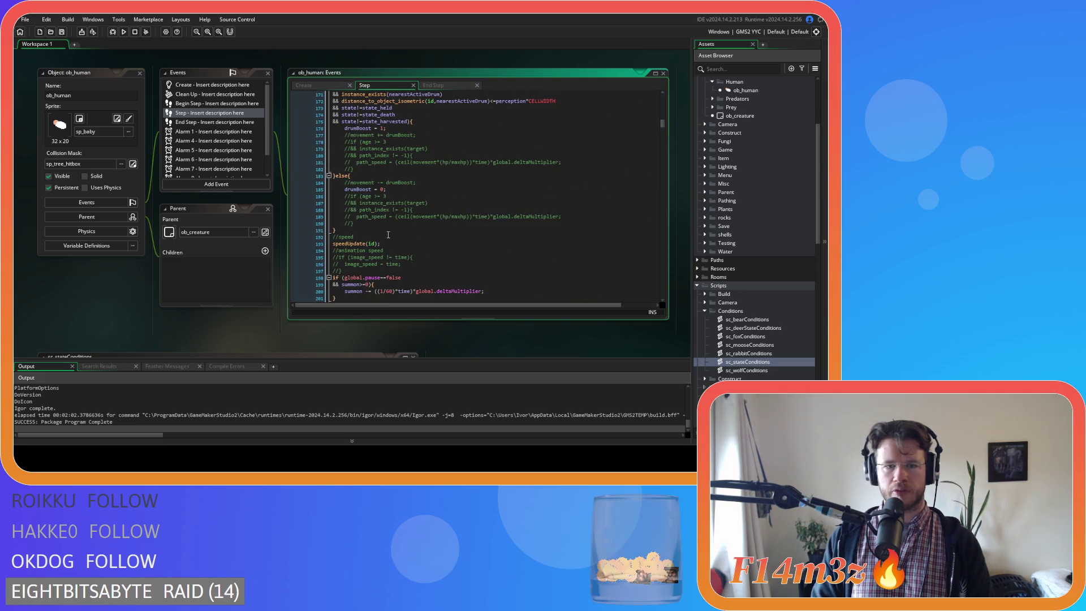
pyautogui.middleClick(348, 244)
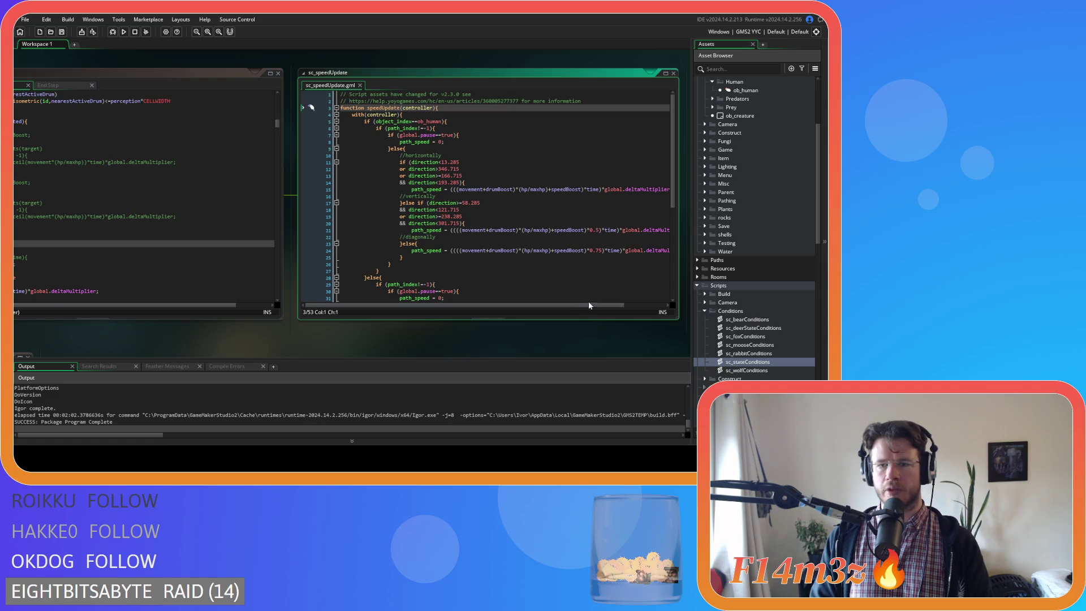
pyautogui.moveTo(594, 309)
pyautogui.mouseDown()
pyautogui.moveTo(632, 306)
pyautogui.moveTo(600, 305)
pyautogui.mouseUp()
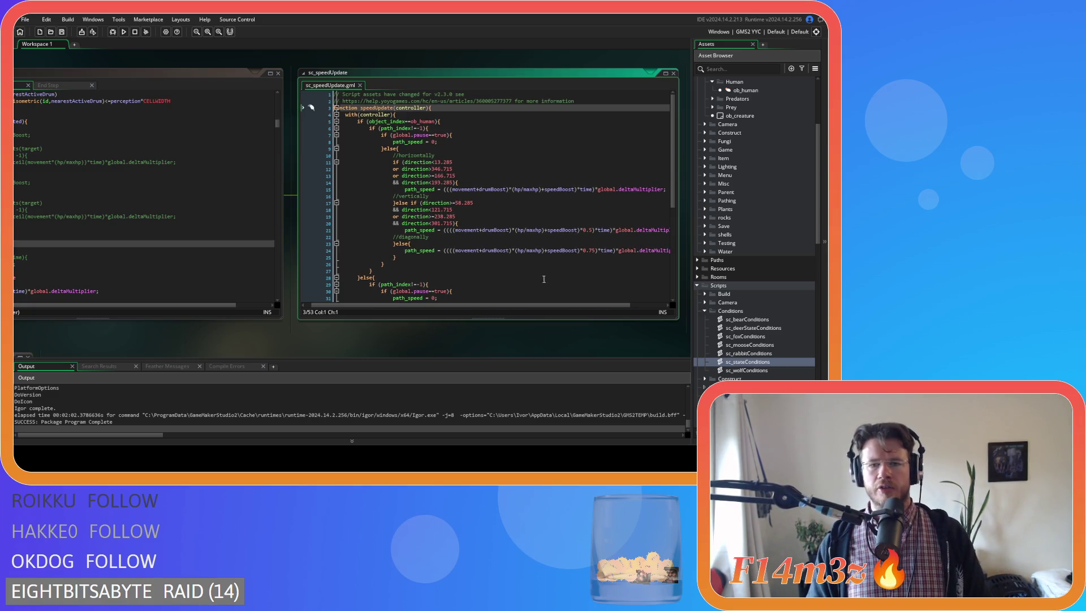
pyautogui.click(491, 250)
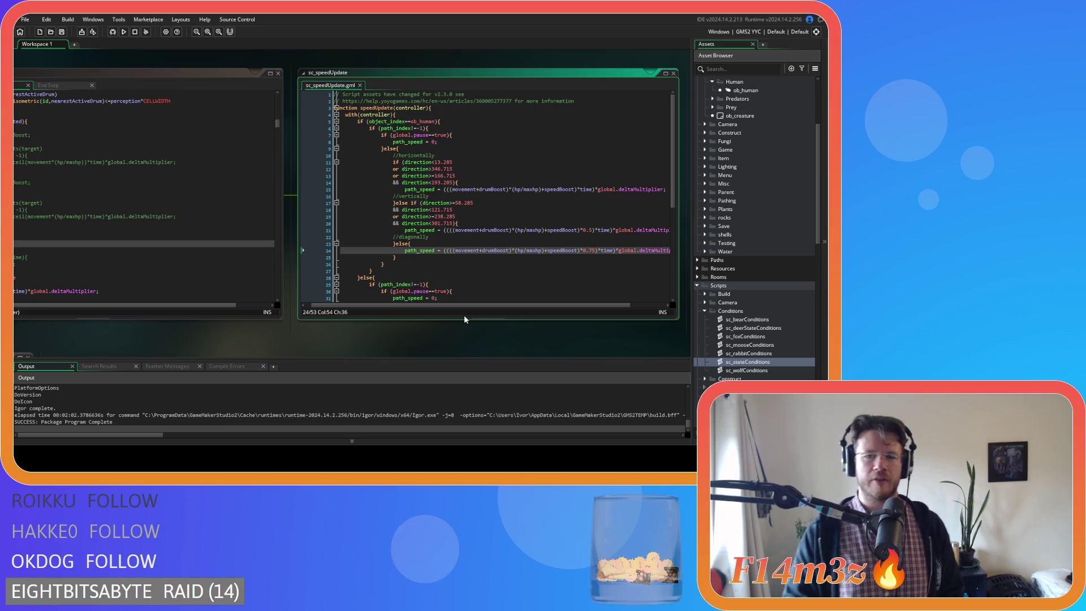
pyautogui.doubleClick(562, 250)
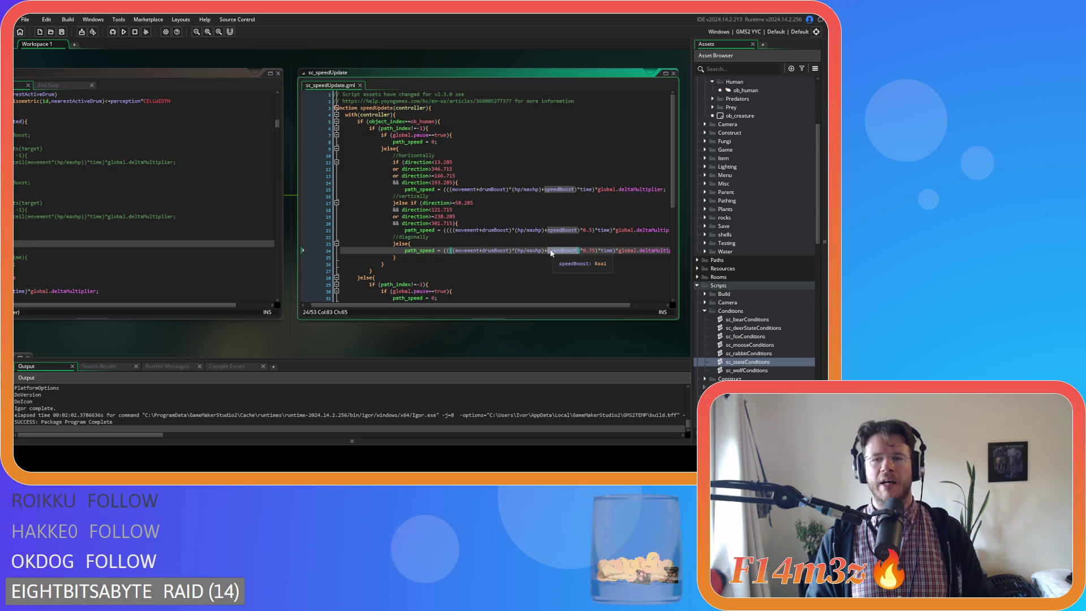
pyautogui.click(547, 251)
pyautogui.click(549, 254)
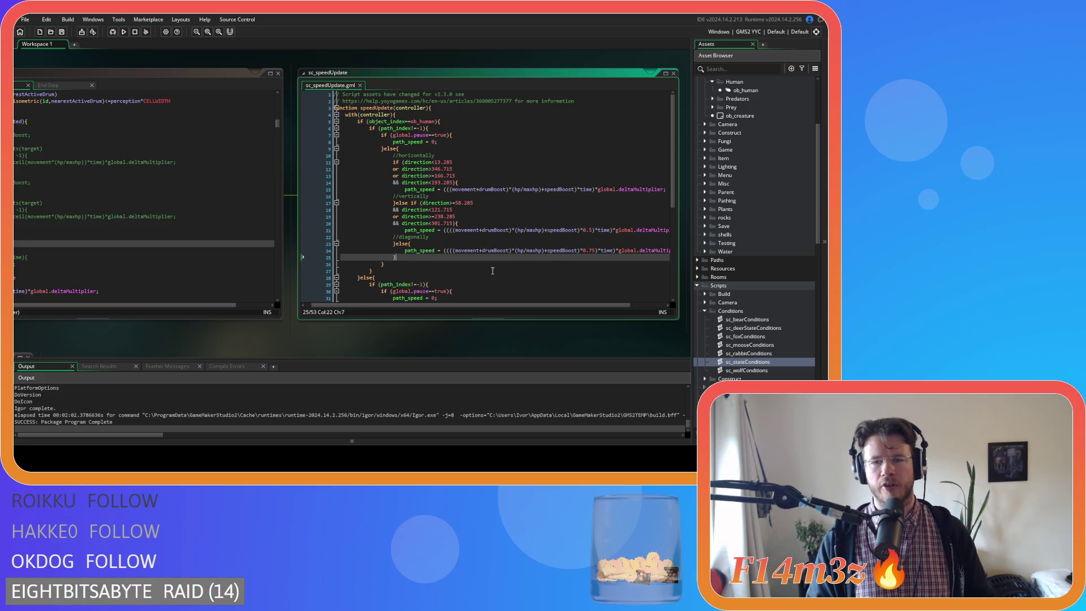
pyautogui.moveTo(483, 337); pyautogui.dragTo(382, 336)
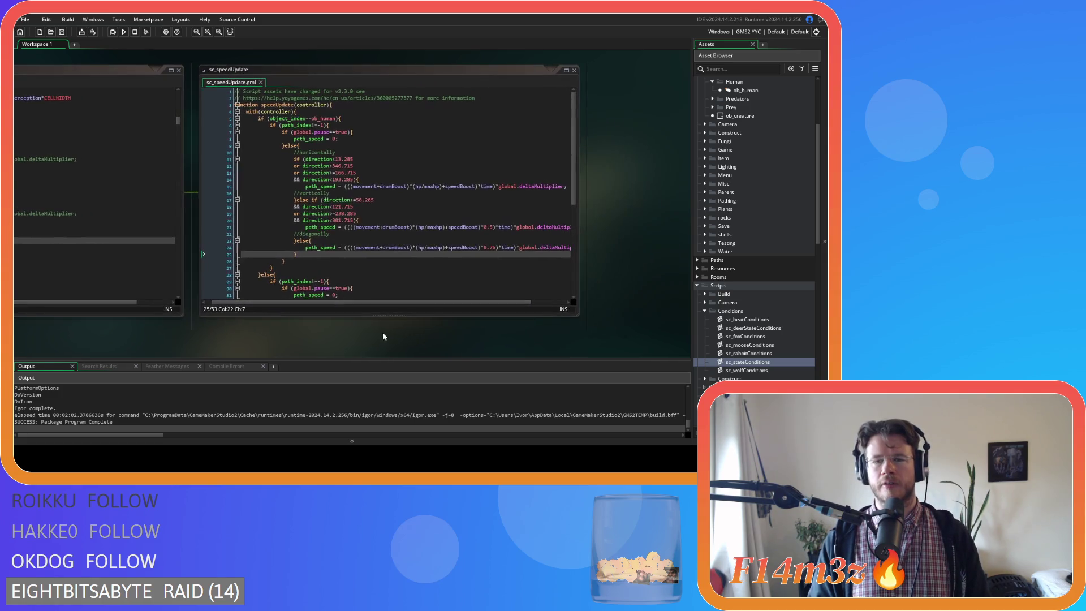
pyautogui.moveTo(437, 304); pyautogui.dragTo(454, 303)
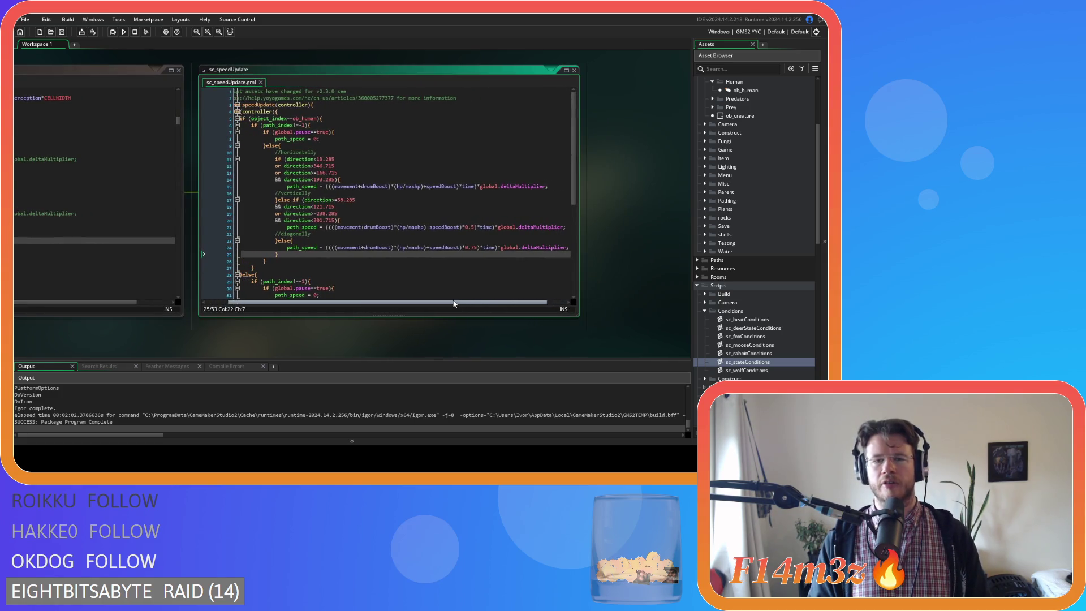
pyautogui.click(453, 186)
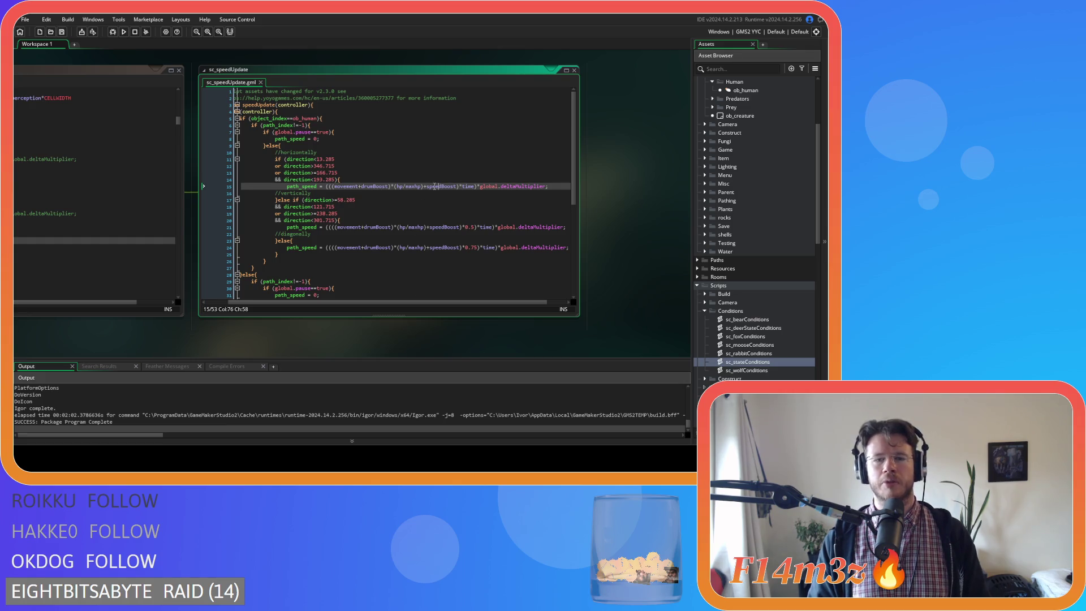
pyautogui.doubleClick(435, 186)
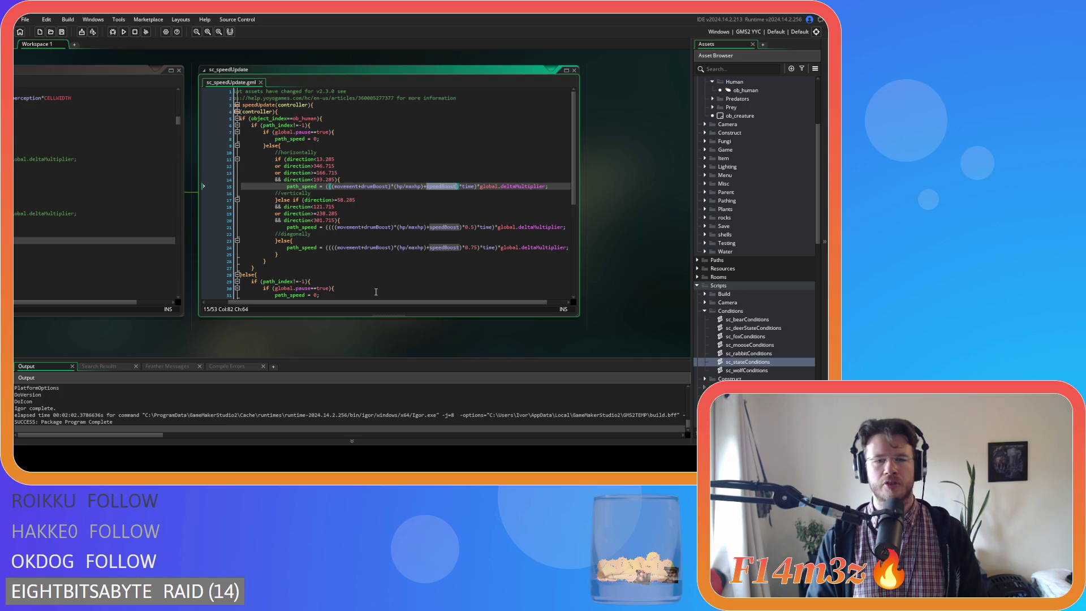
pyautogui.moveTo(284, 334); pyautogui.dragTo(466, 343)
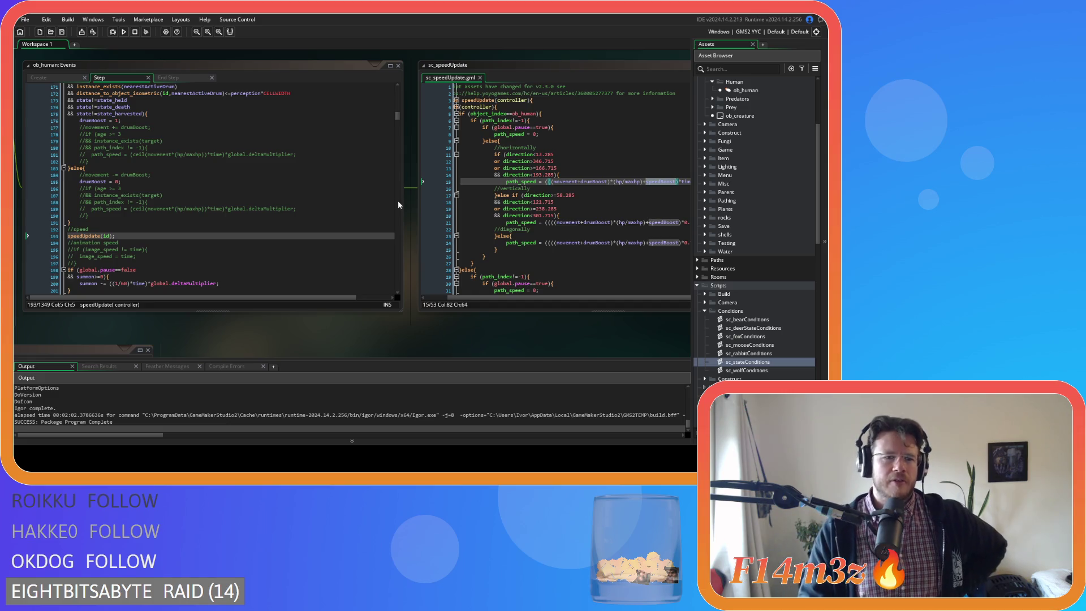
pyautogui.click(111, 242)
pyautogui.scroll(-15, 267, 236)
pyautogui.scroll(-10, 268, 237)
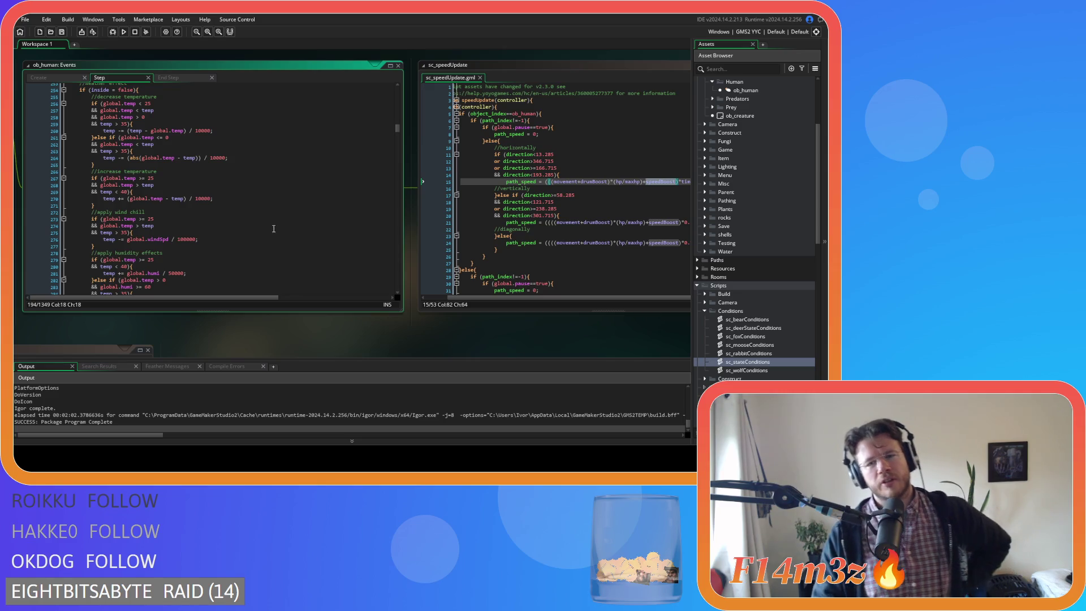
pyautogui.scroll(-5, 273, 228)
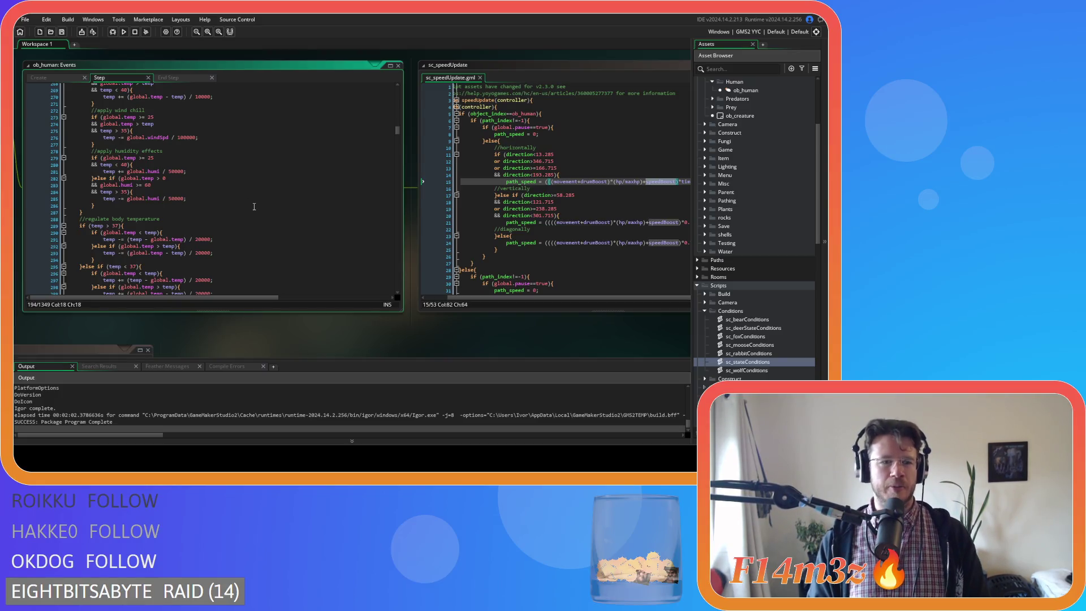
pyautogui.scroll(-10, 398, 133)
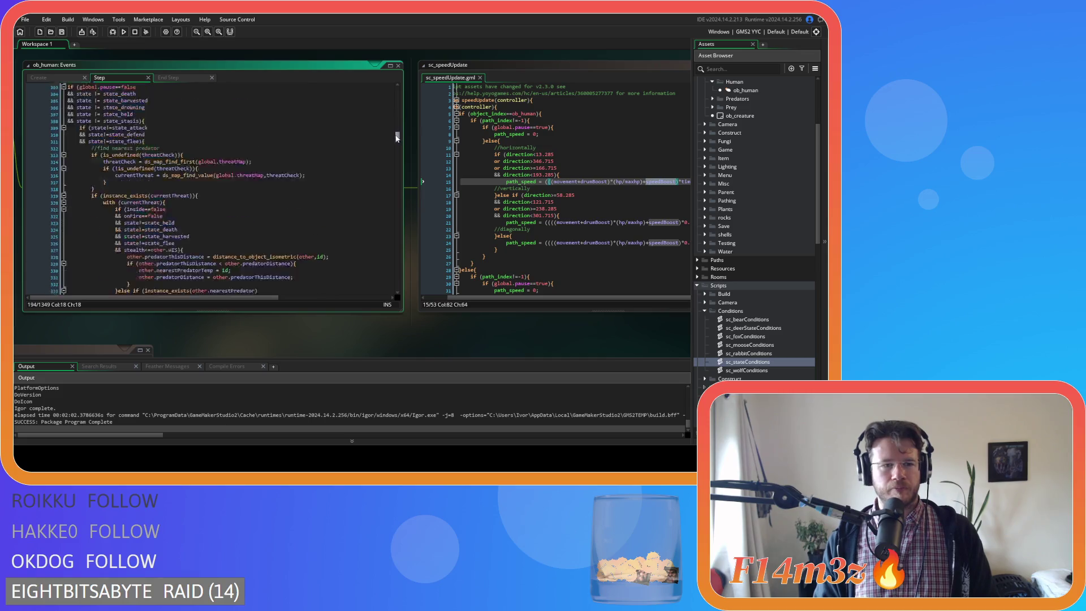
pyautogui.scroll(-9, 394, 145)
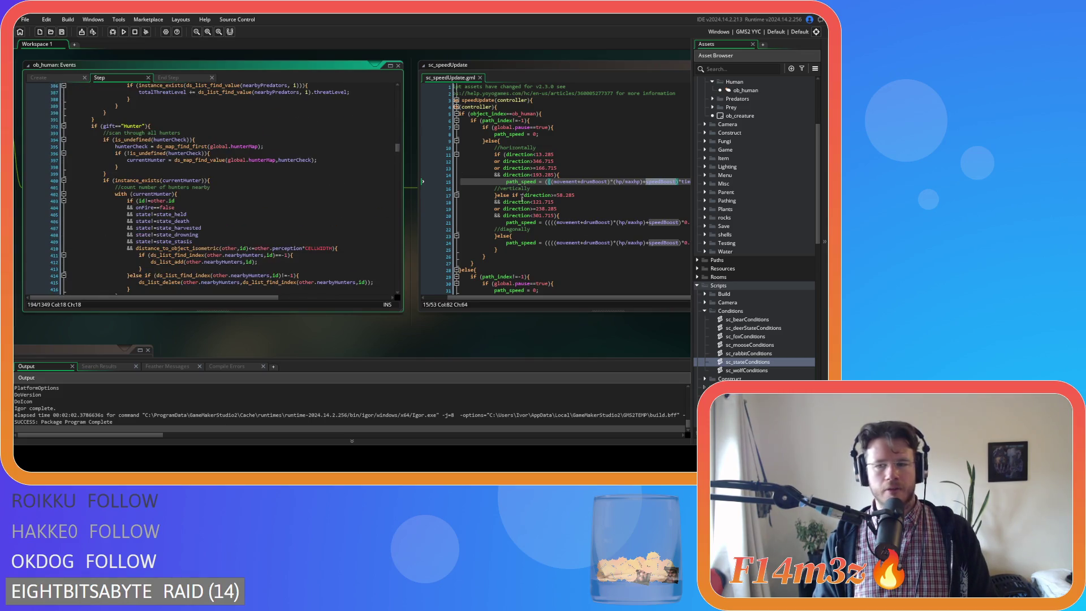
pyautogui.scroll(-2, 263, 225)
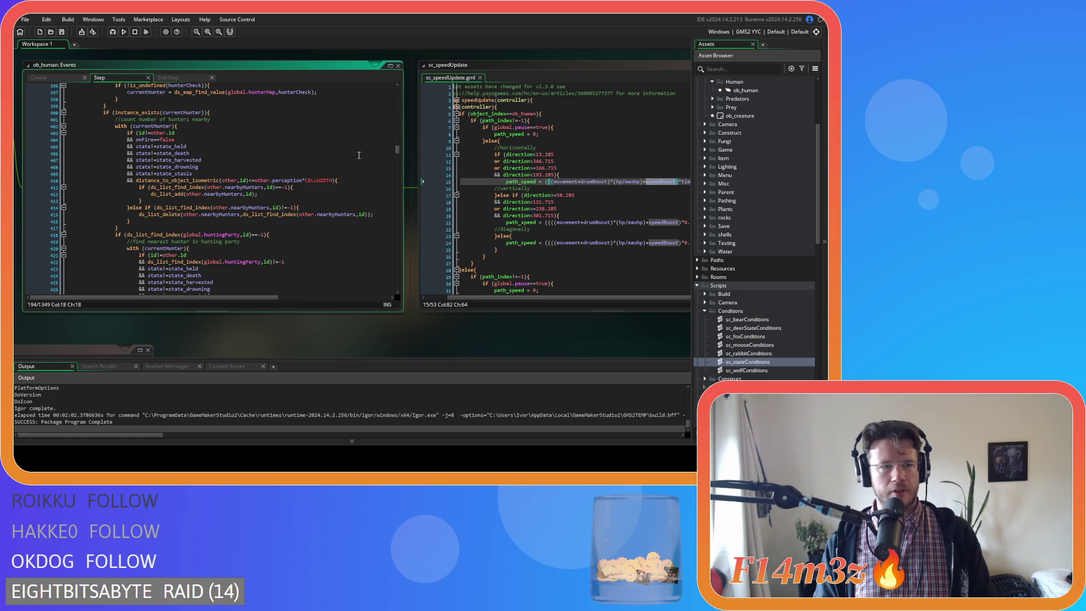
pyautogui.doubleClick(748, 362)
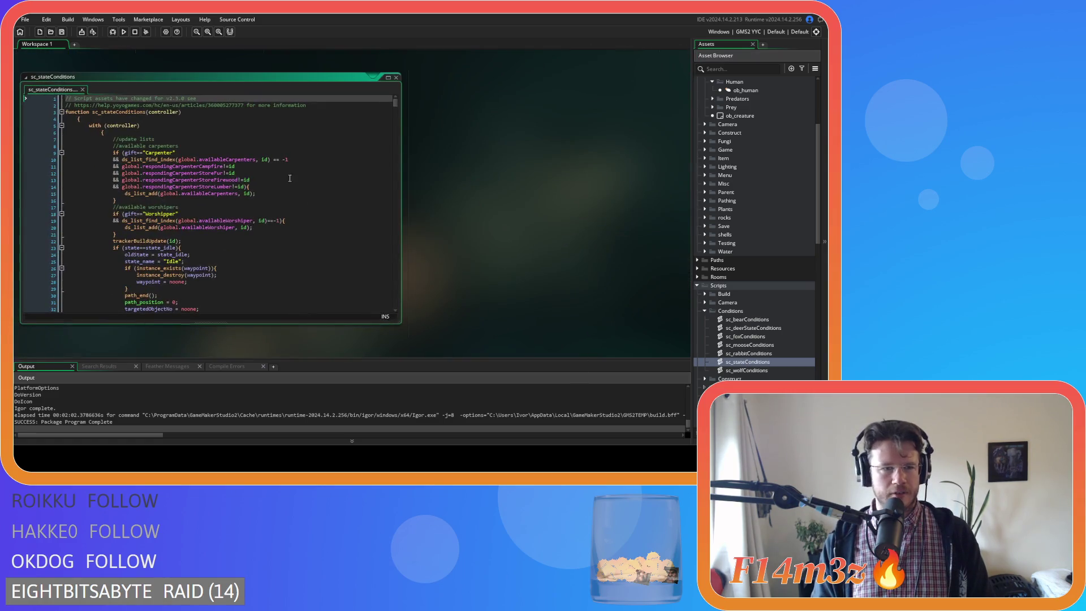
# Step: Check the types of speedBoost and drumBoost on line 459 of sc_stateConditions
pyautogui.moveTo(395, 102); pyautogui.dragTo(397, 130)
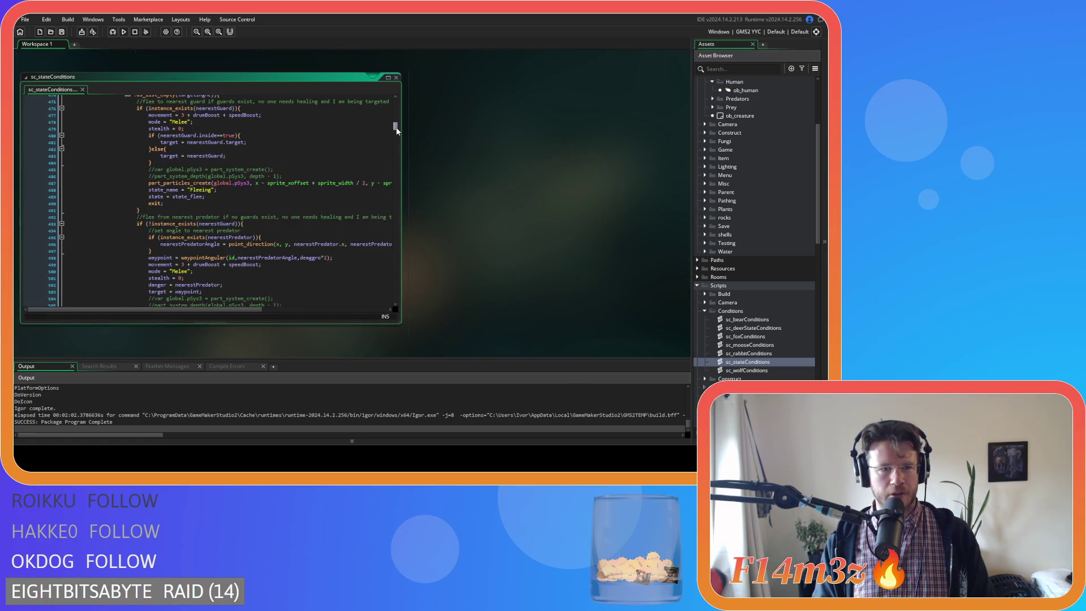
pyautogui.scroll(5, 397, 131)
pyautogui.click(252, 168)
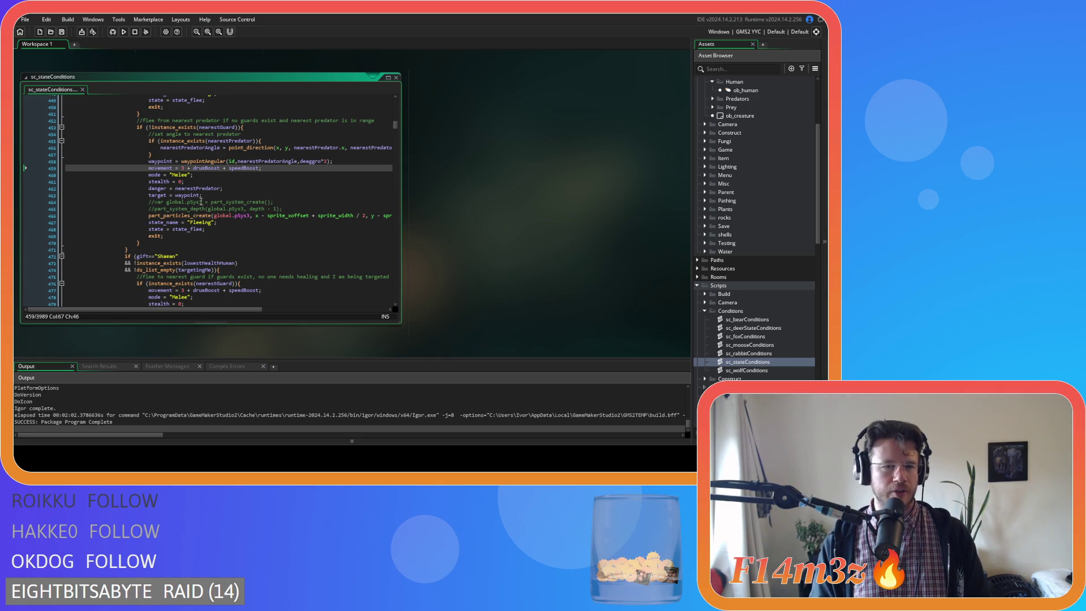
pyautogui.click(220, 169)
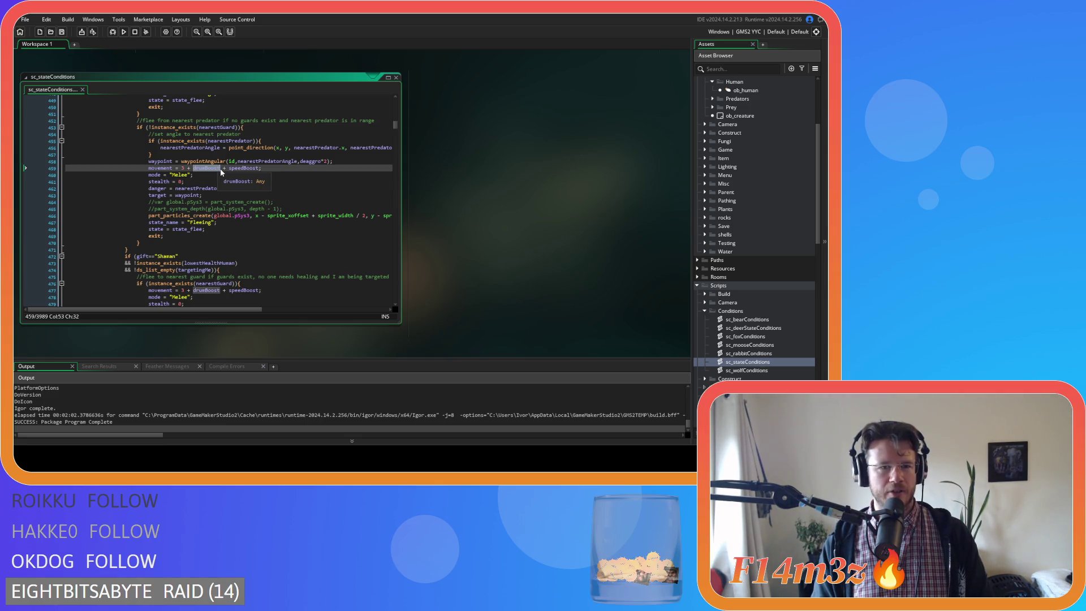
pyautogui.click(259, 168)
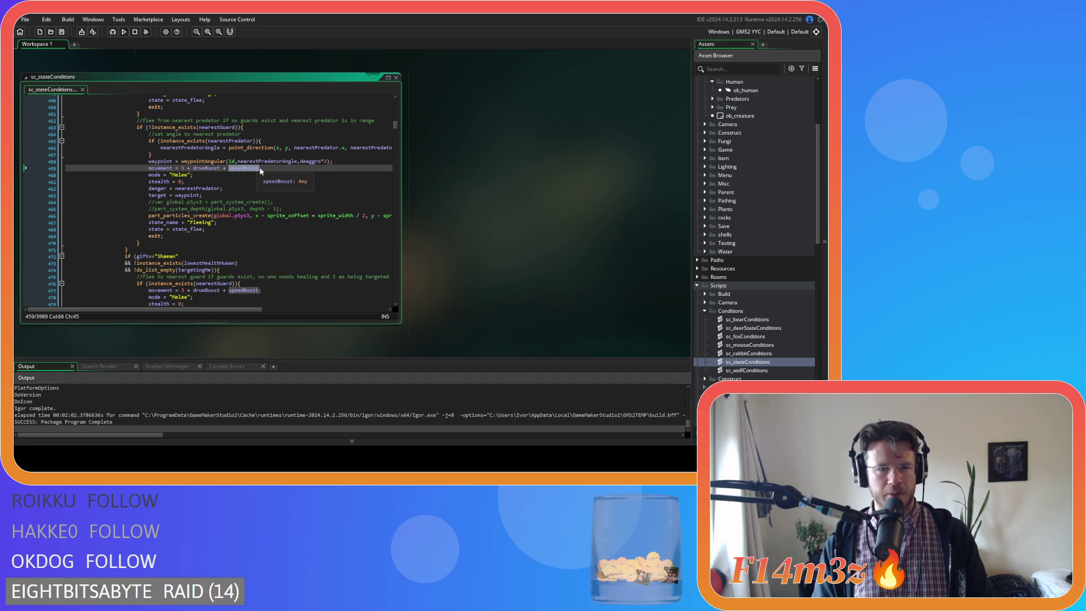
pyautogui.click(285, 168)
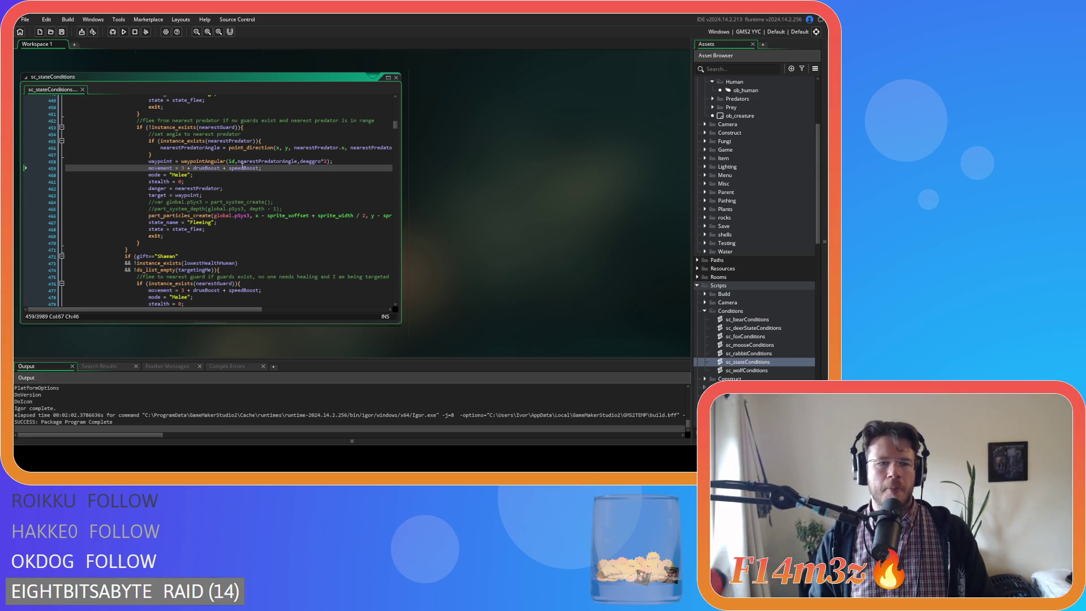
# Step: Search backwards for speedBoost to its use on line 417, then select ob_human
pyautogui.doubleClick(246, 168)
pyautogui.hotkey('ctrl', 'f')
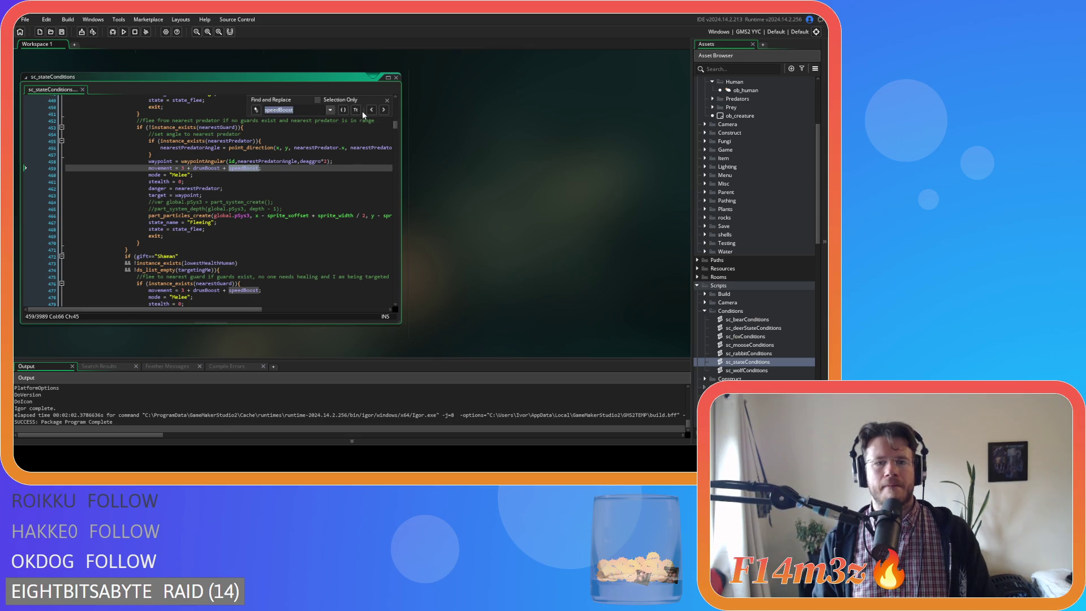
pyautogui.click(370, 109)
pyautogui.click(371, 110)
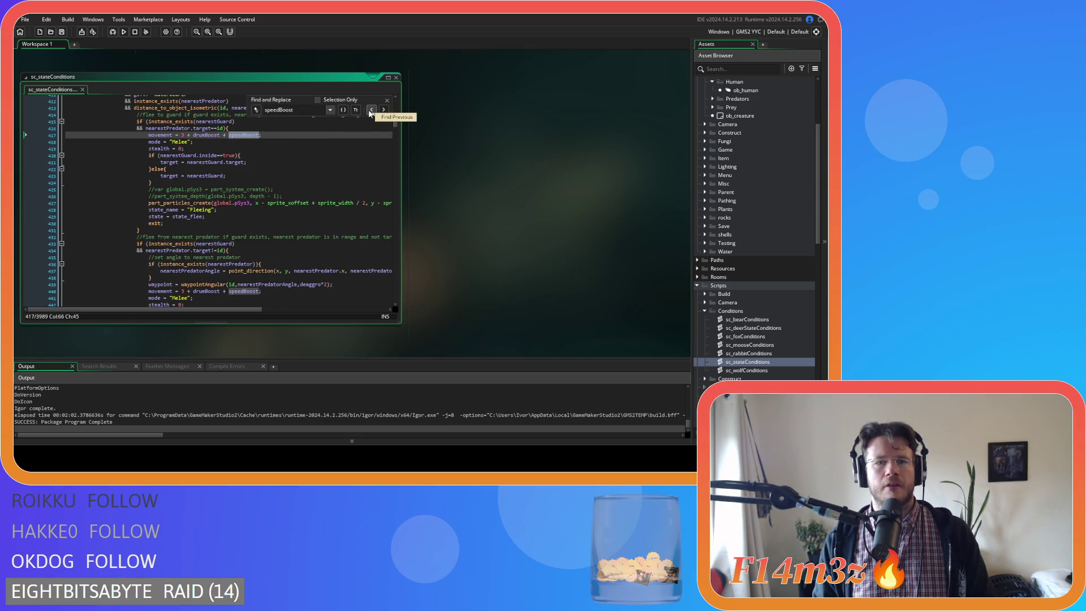
pyautogui.click(387, 100)
pyautogui.scroll(5, 744, 221)
pyautogui.click(744, 220)
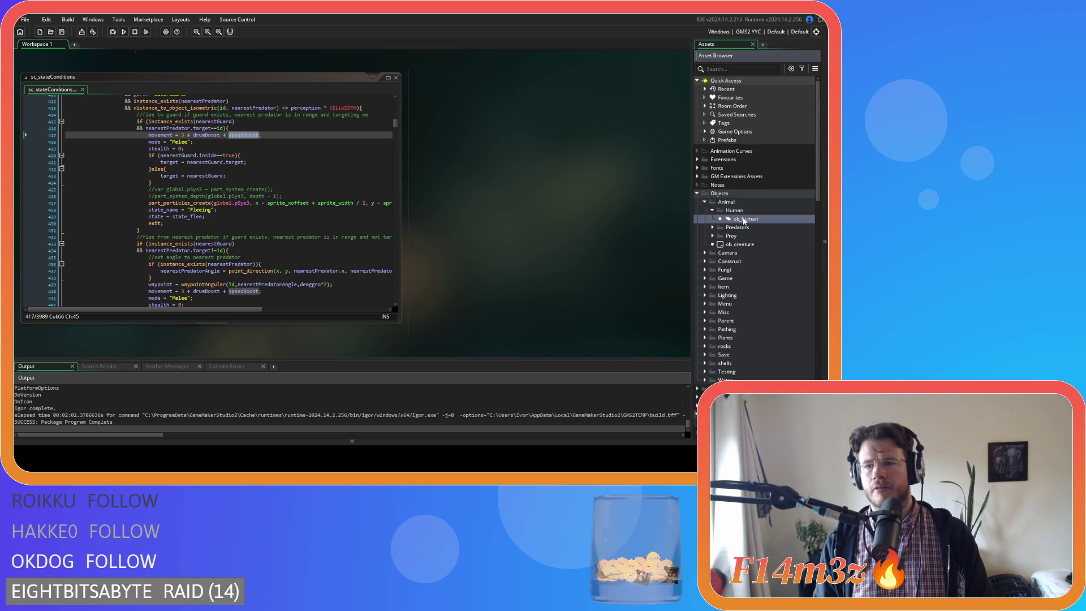
# Step: Open ob_human and find speedBoost initialised to 0 on line 54 of Create
pyautogui.doubleClick(745, 220)
pyautogui.click(407, 132)
pyautogui.hotkey('ctrl', 'f')
pyautogui.write('speed')
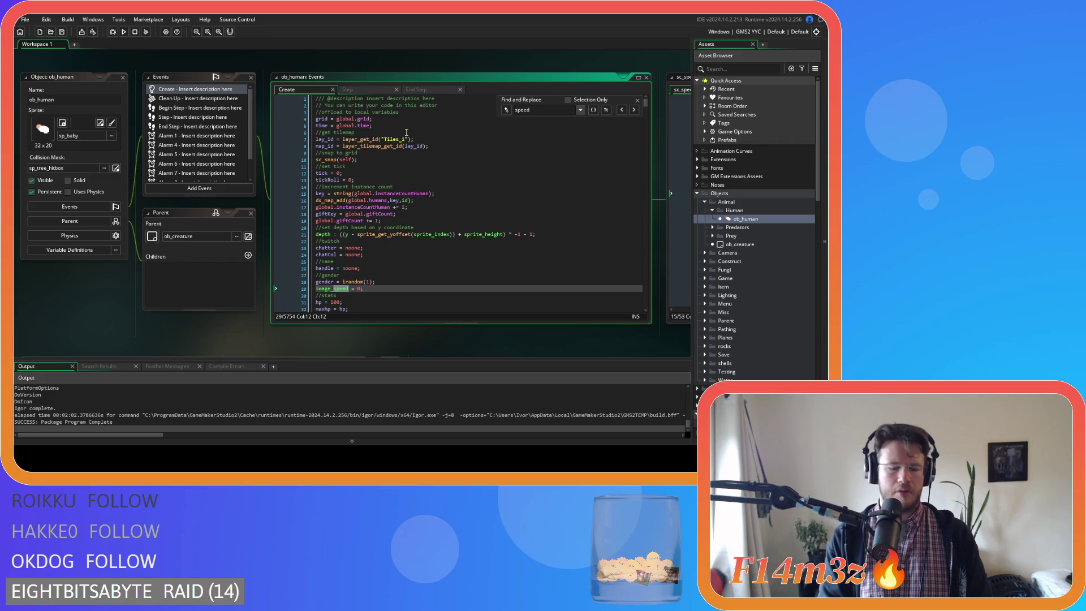
pyautogui.write('Boost')
pyautogui.click(387, 137)
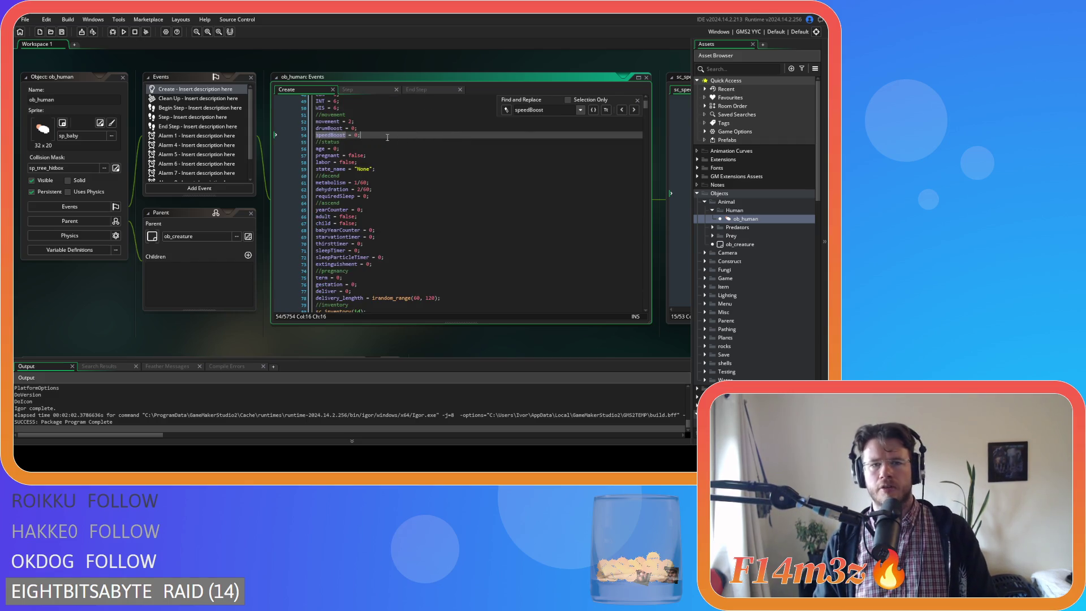
pyautogui.click(638, 100)
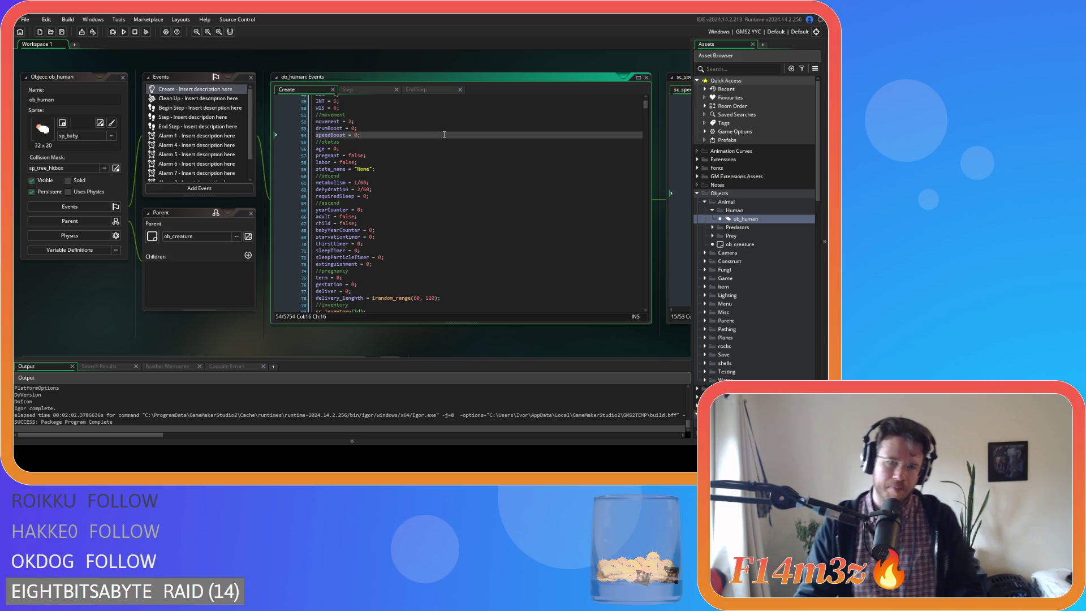
# Step: Compare ob_human's Step and End Step code, ending on the Step event
pyautogui.click(361, 90)
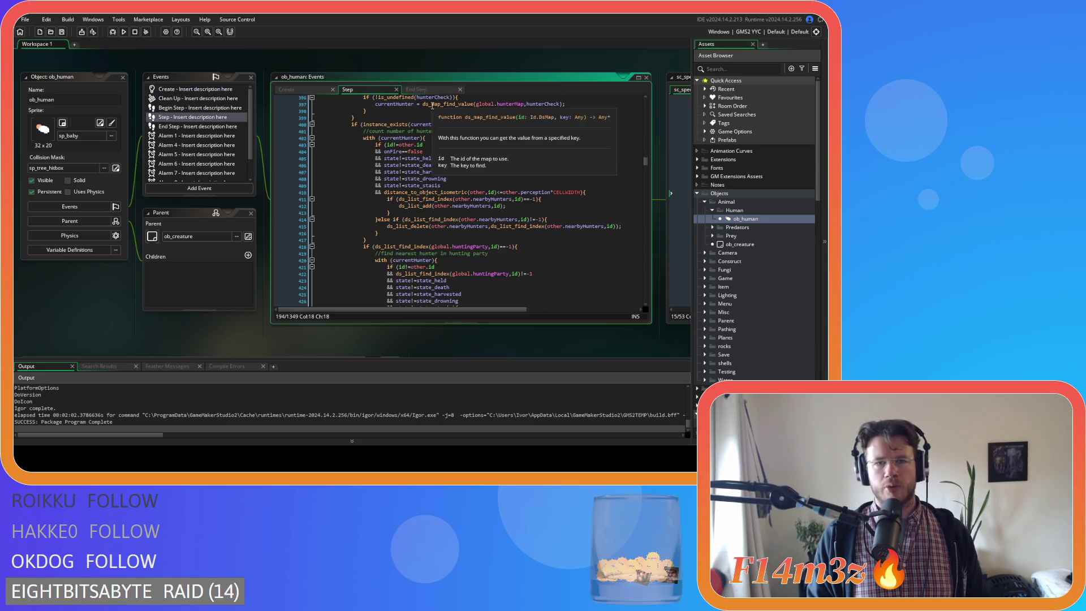
pyautogui.click(425, 90)
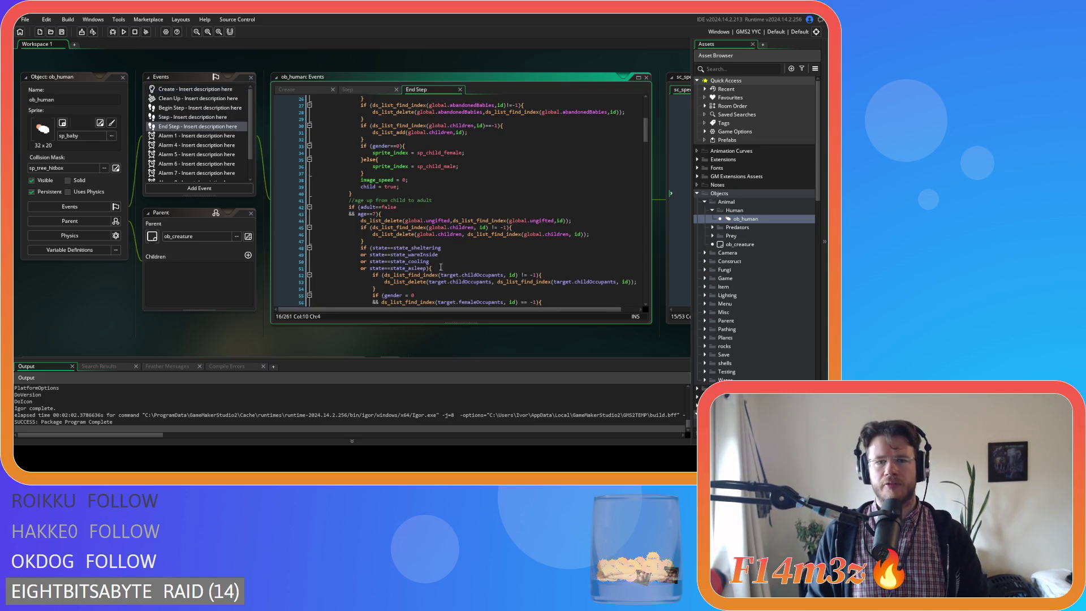
pyautogui.click(358, 89)
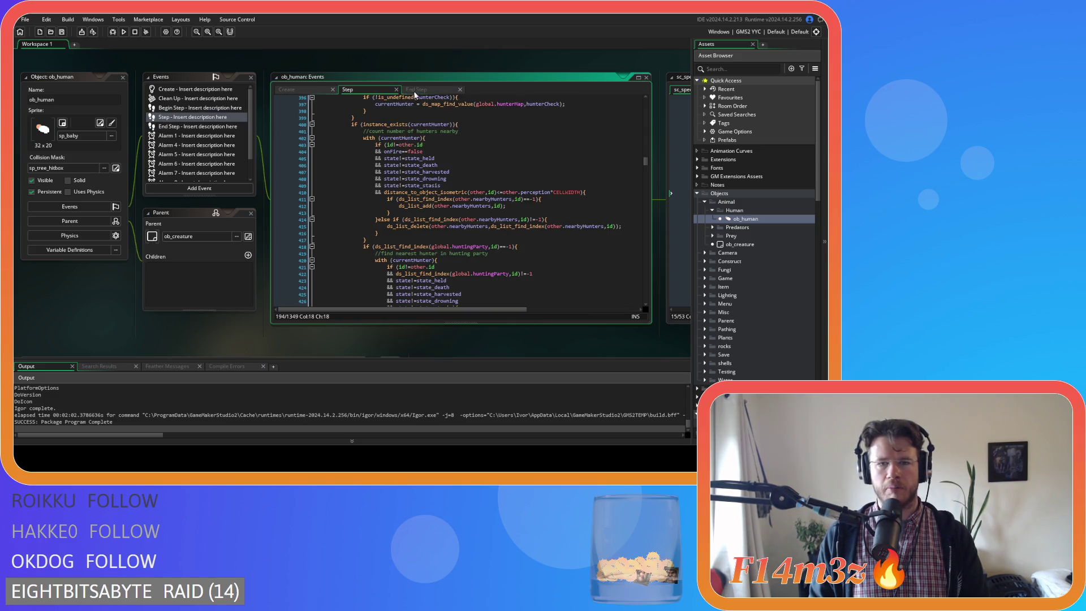
pyautogui.click(419, 91)
pyautogui.click(358, 90)
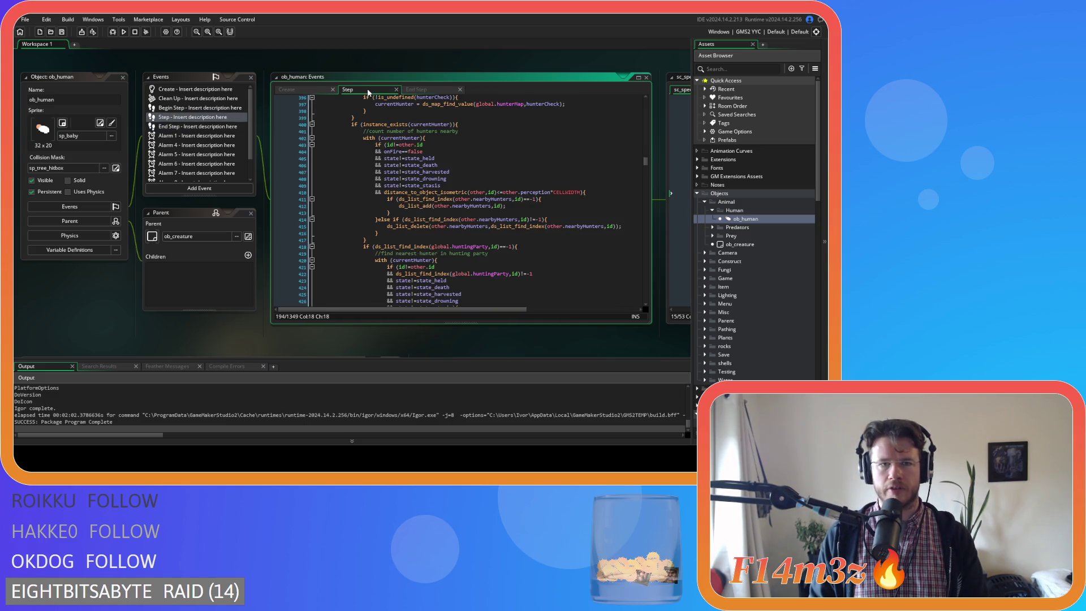
# Step: Search ob_human's Step code for 'drumboost'
pyautogui.click(444, 178)
pyautogui.hotkey('ctrl', 'f')
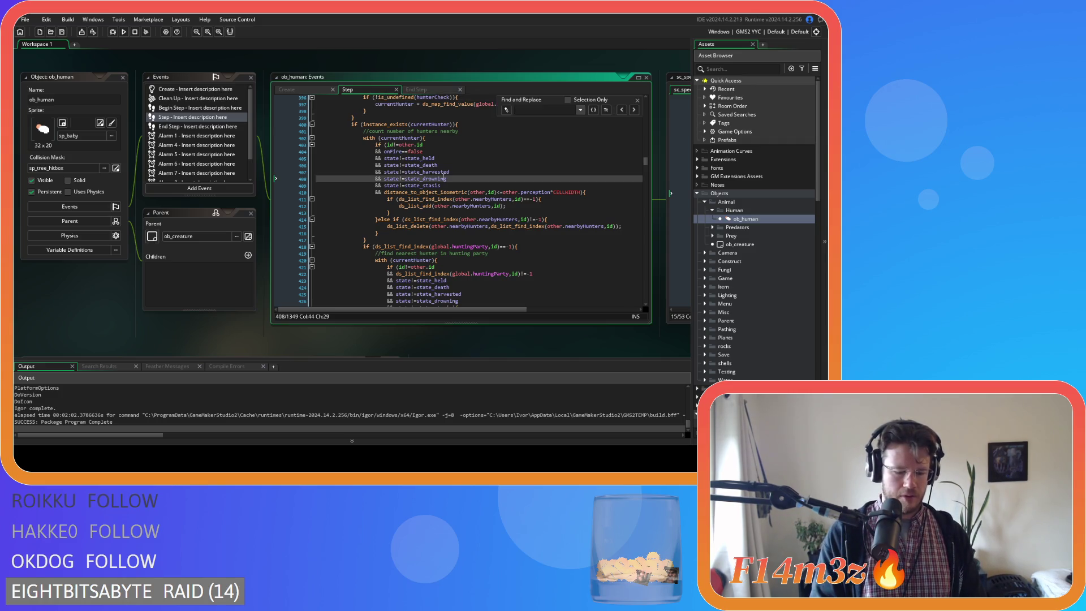
pyautogui.write('drumboost')
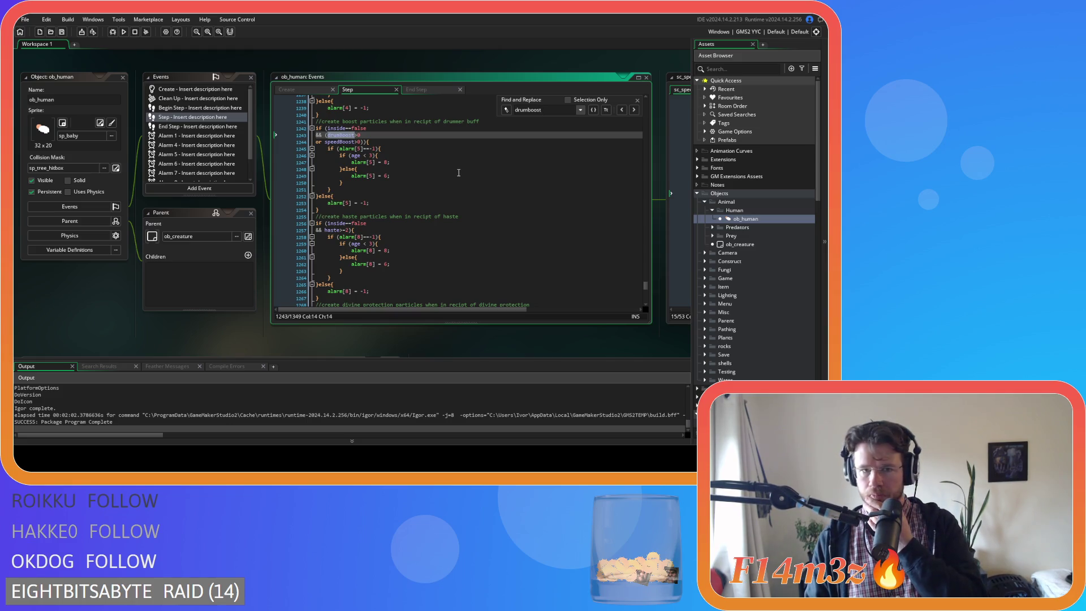
pyautogui.scroll(-4, 564, 165)
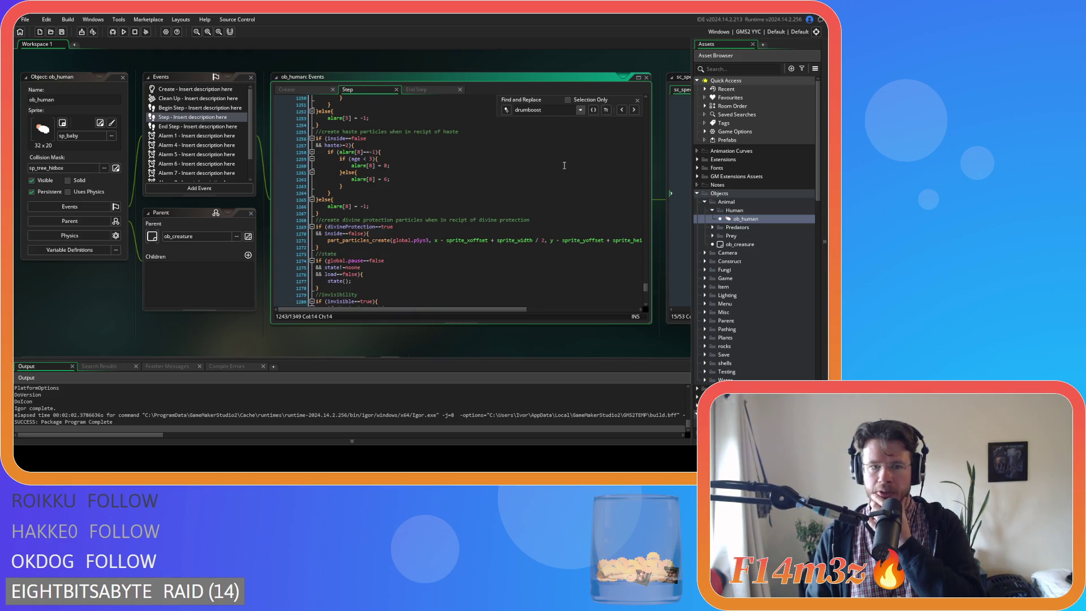
pyautogui.scroll(5, 564, 165)
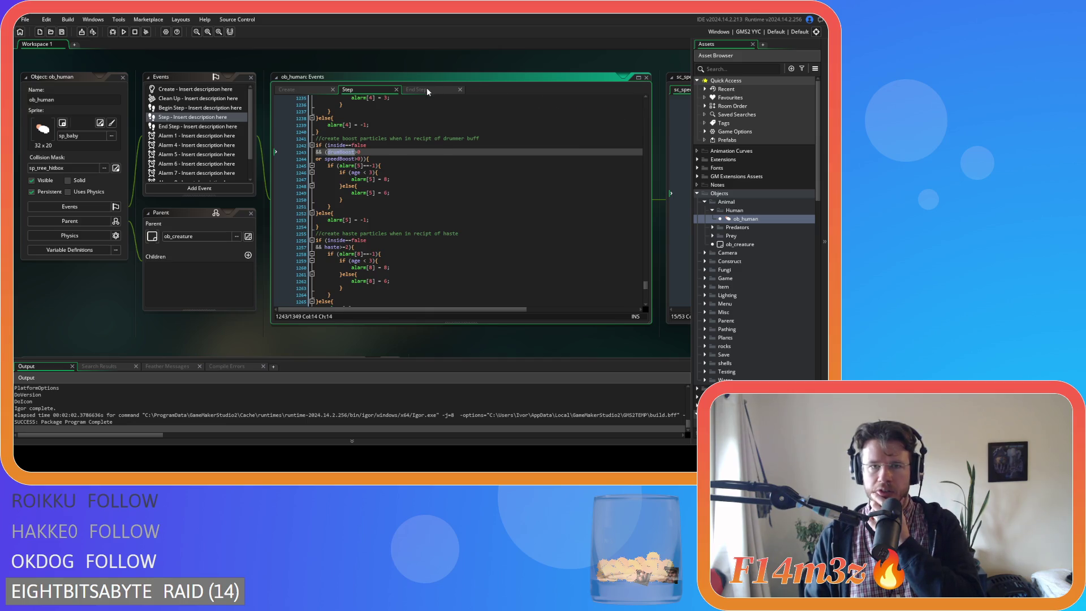
# Step: Check End Step for drumboost, then find the next Step match at line 176
pyautogui.click(418, 89)
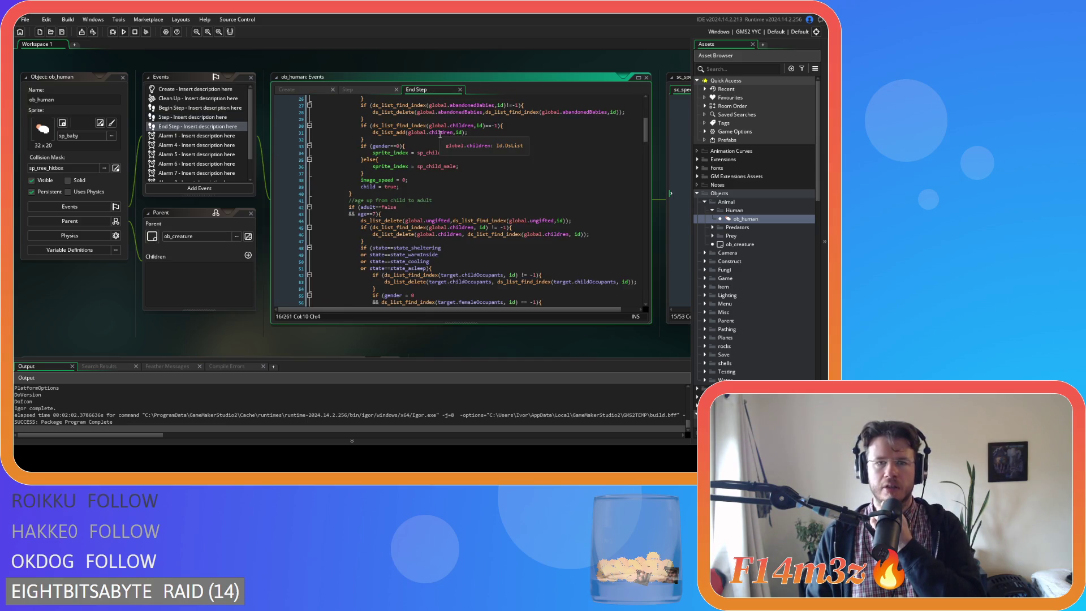
pyautogui.click(400, 126)
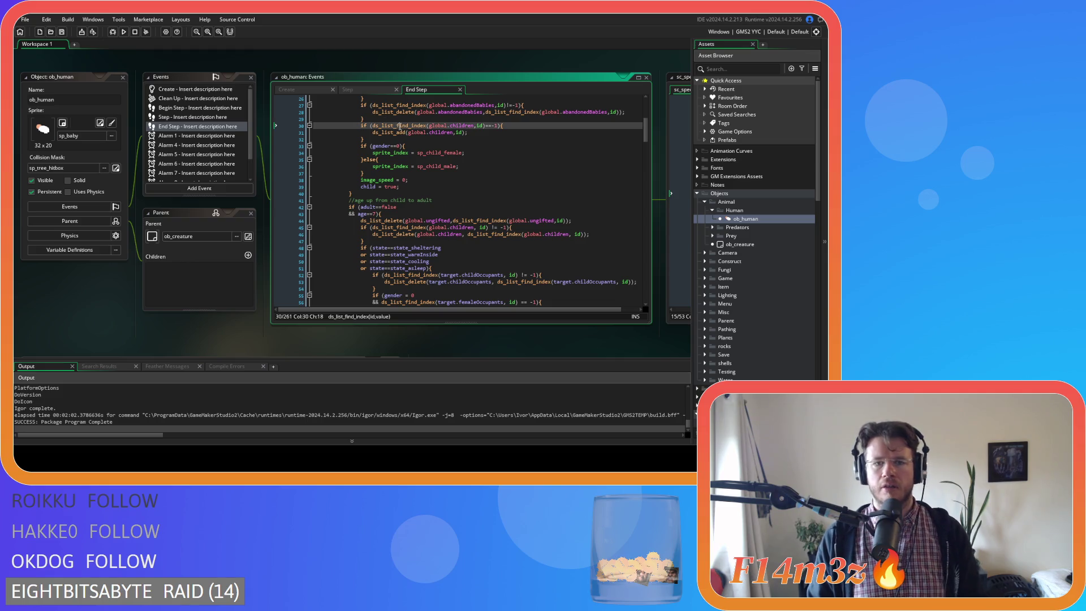
pyautogui.hotkey('ctrl', 'f')
pyautogui.write('drumboos')
pyautogui.click(468, 125)
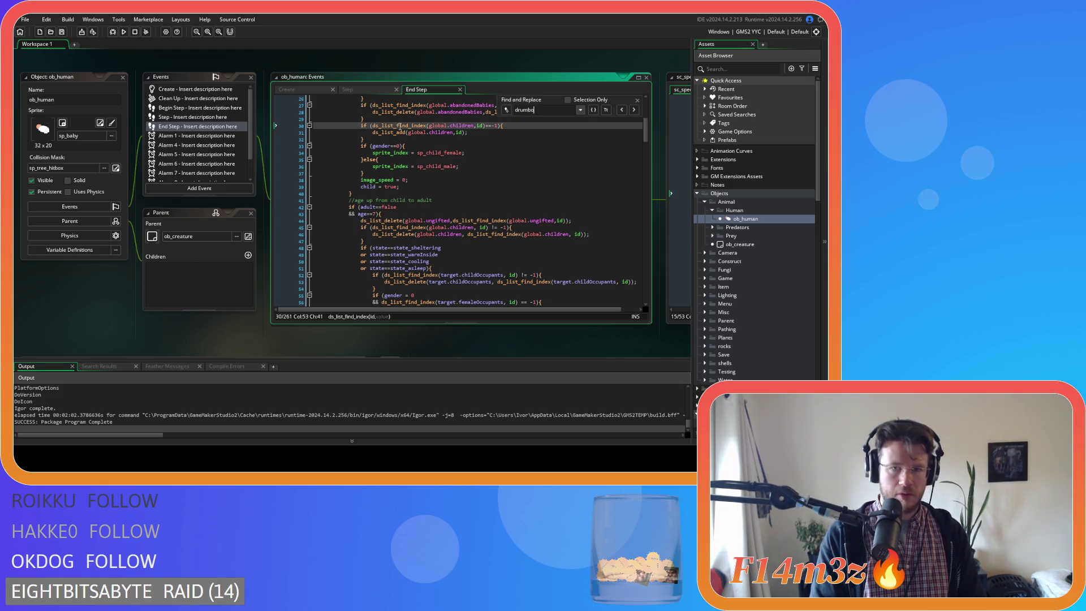
pyautogui.press('Escape')
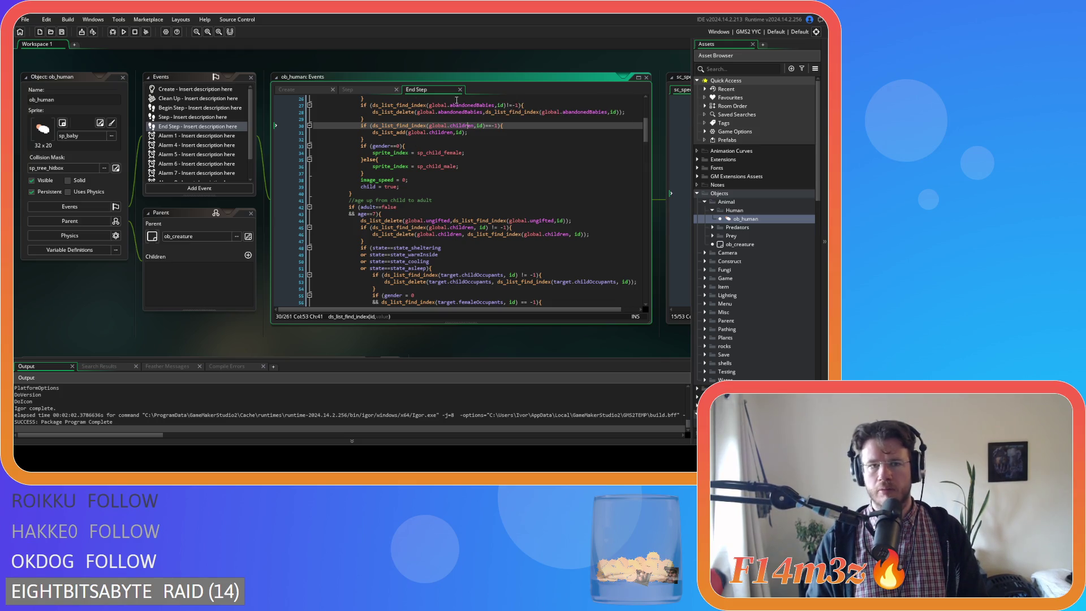
pyautogui.click(356, 88)
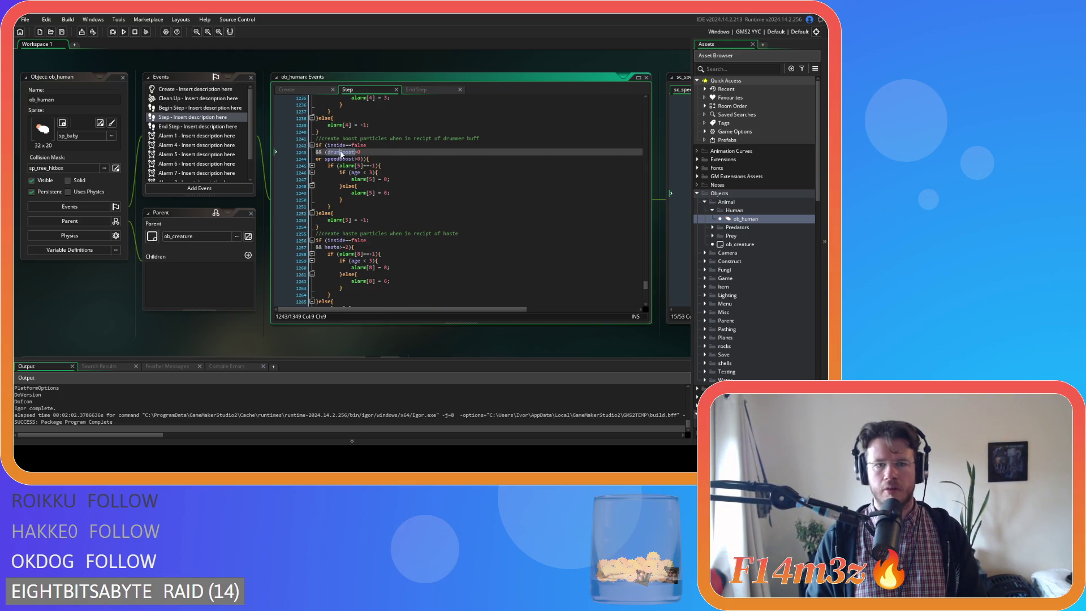
pyautogui.hotkey('ctrl', 'f')
pyautogui.click(635, 112)
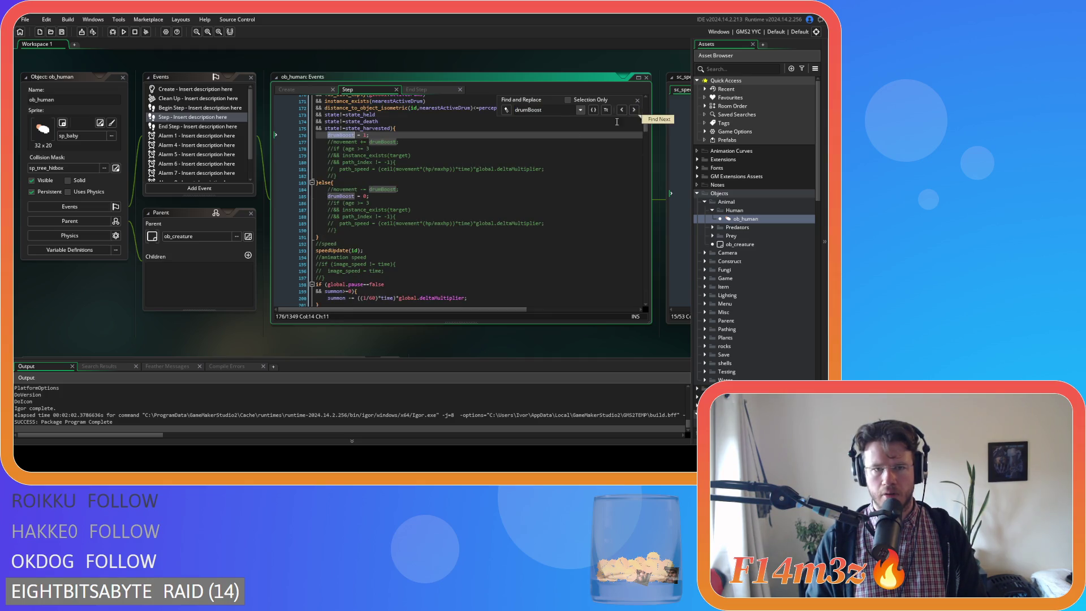
# Step: Review the commented movement += / -= drumBoost lines and the age check on line 178
pyautogui.scroll(3, 448, 182)
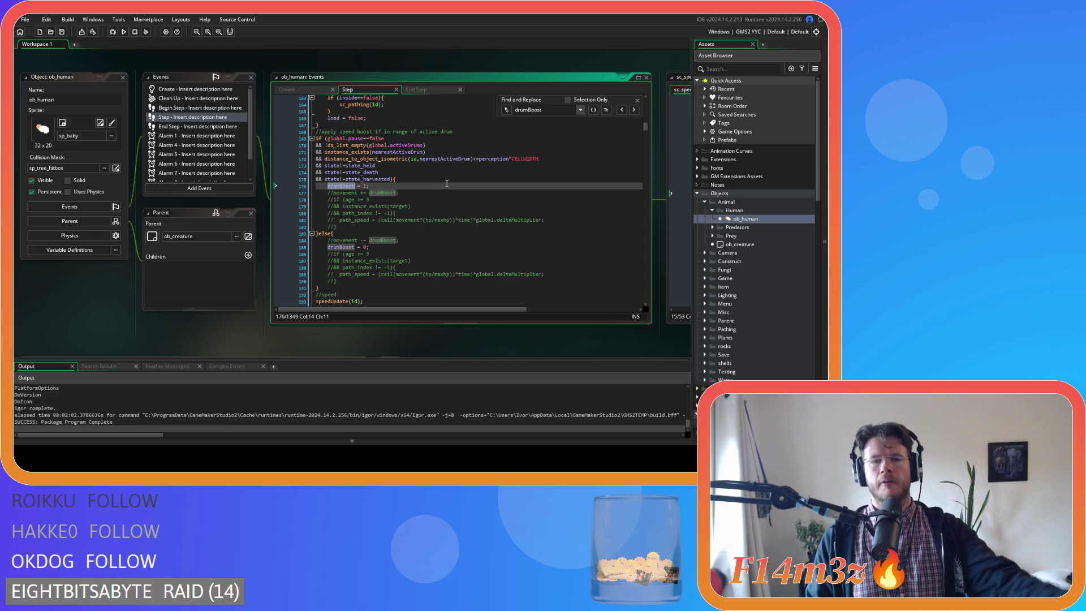
pyautogui.click(434, 241)
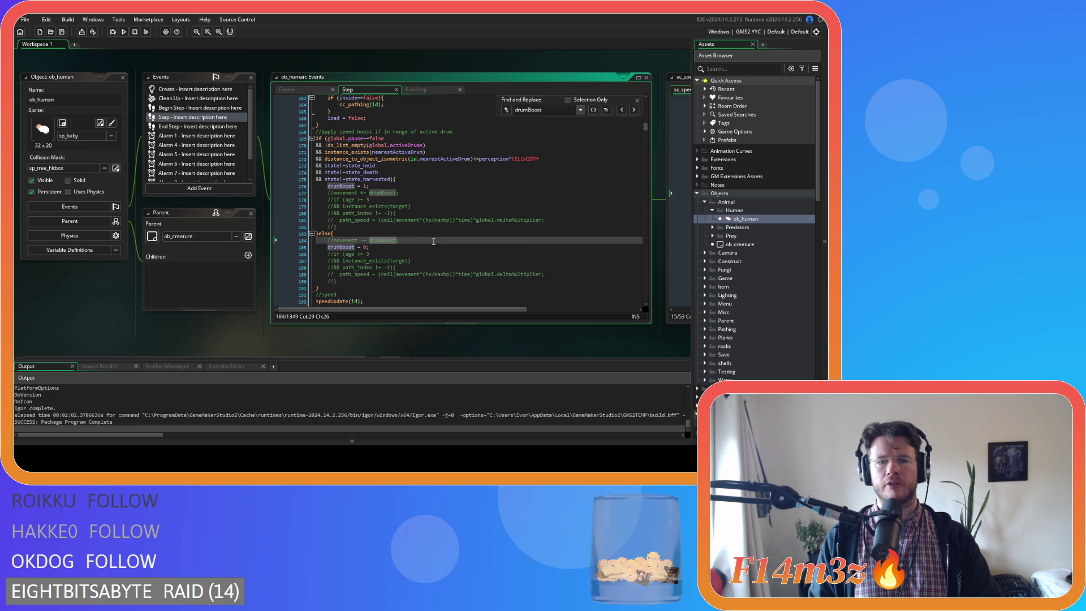
pyautogui.click(431, 212)
pyautogui.click(430, 199)
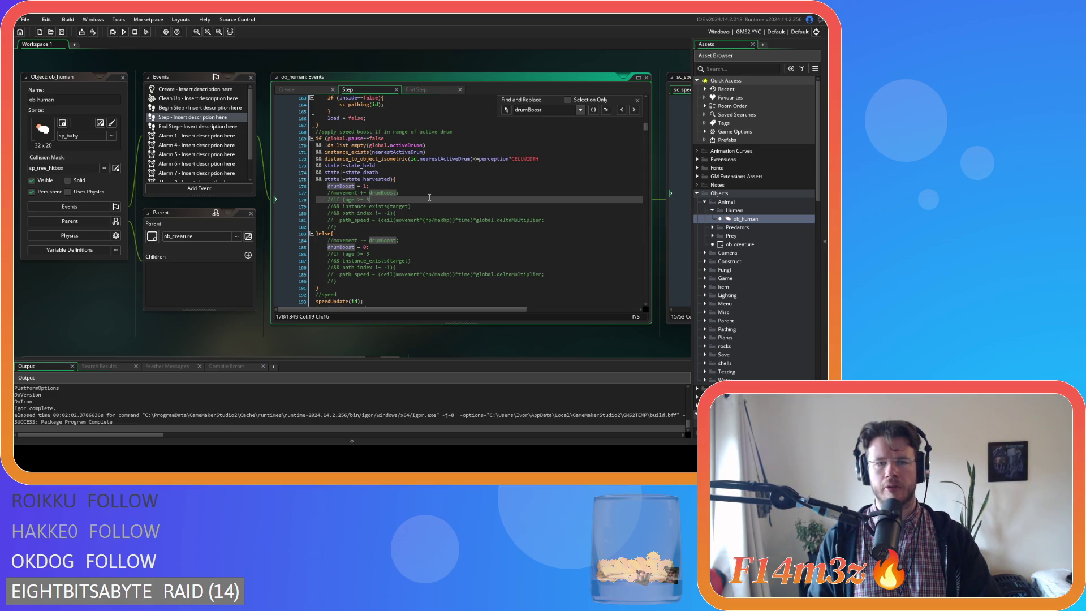
pyautogui.click(429, 191)
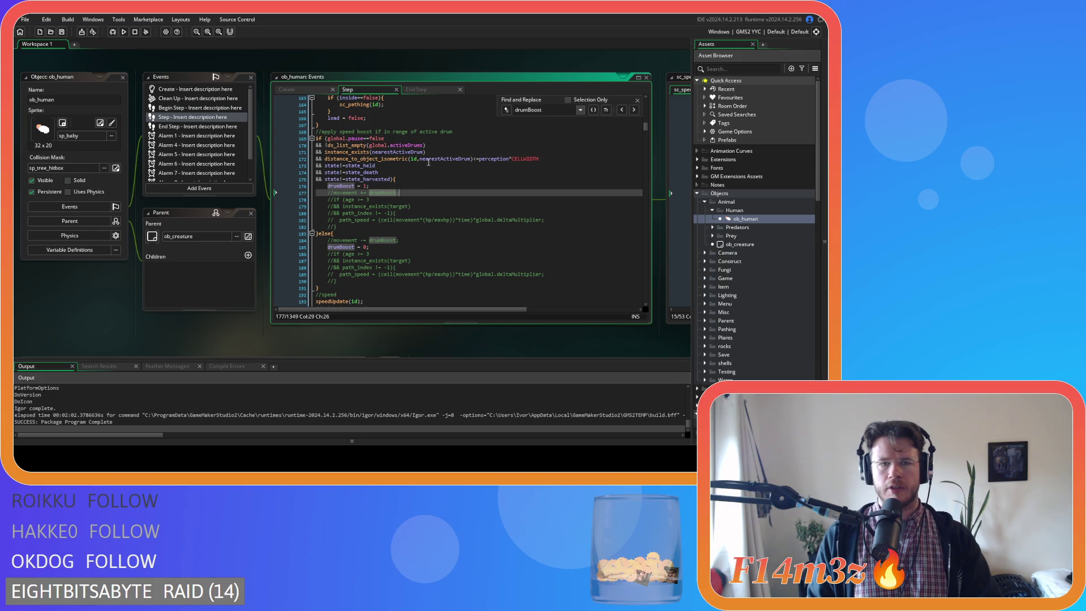
# Step: Examine the pause, activeDrums, nearestActiveDrum and drum distance conditions on lines 169–171
pyautogui.moveTo(352, 139); pyautogui.dragTo(411, 135)
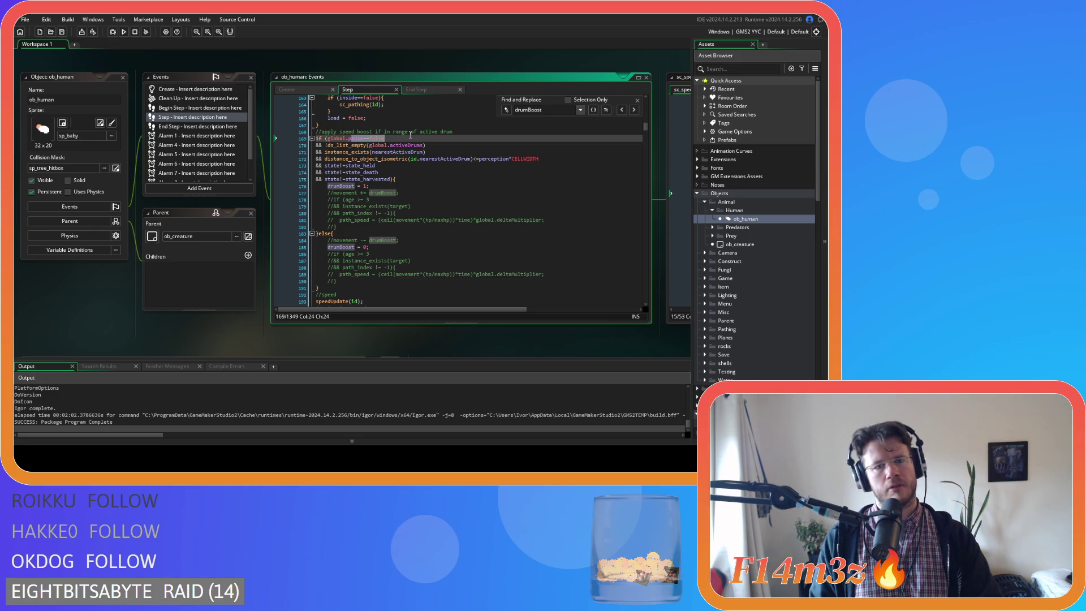
pyautogui.click(439, 145)
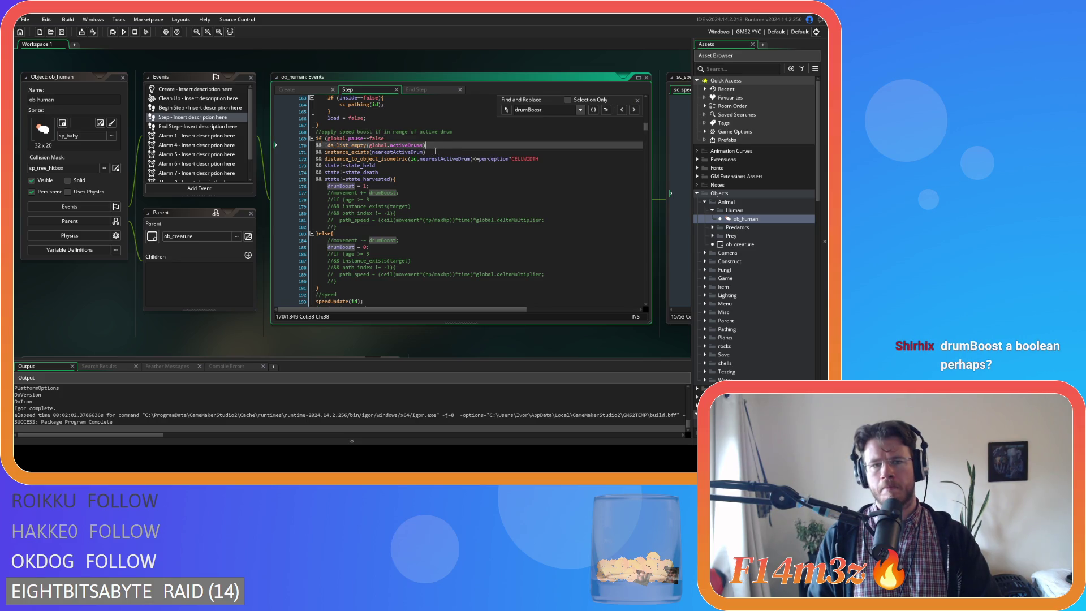
pyautogui.click(433, 154)
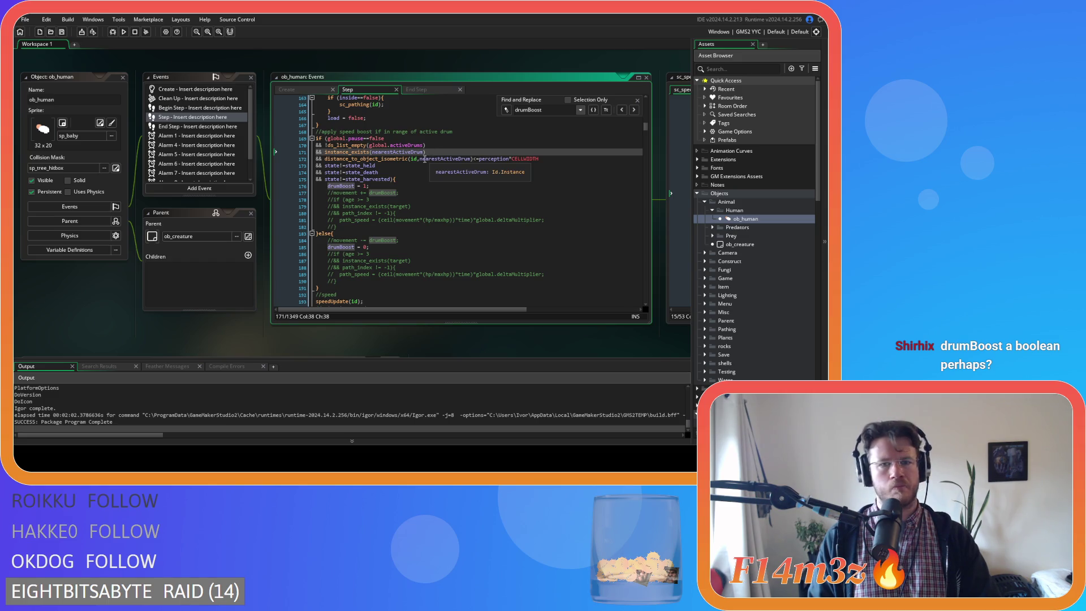
pyautogui.click(420, 158)
pyautogui.moveTo(420, 159); pyautogui.dragTo(557, 159)
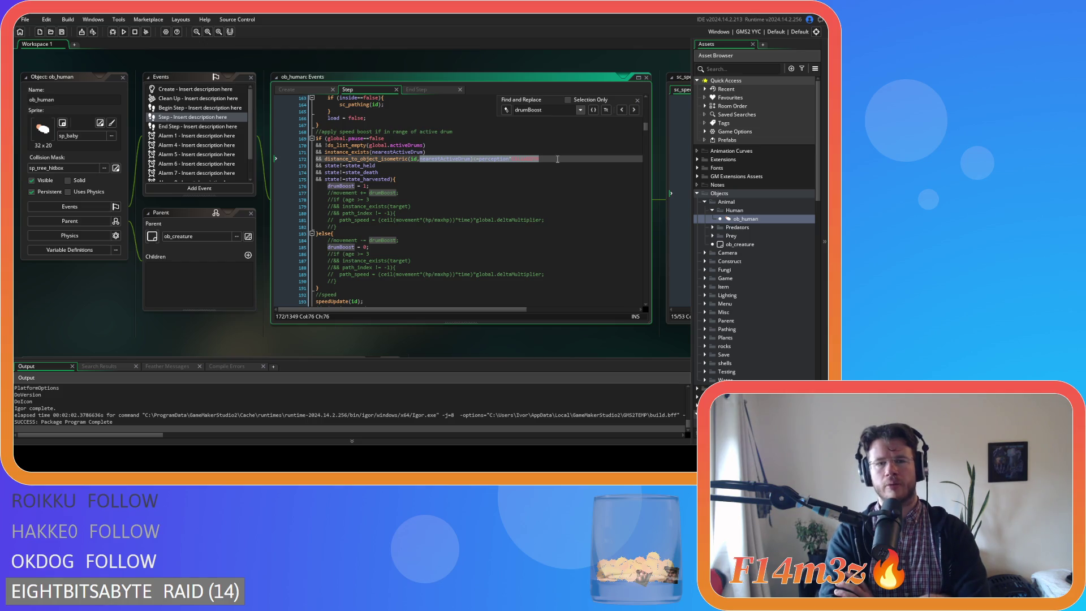
# Step: Close the drumBoost search and pan the workspace to the sc_speedUpdate script
pyautogui.click(513, 220)
pyautogui.click(515, 206)
pyautogui.click(638, 100)
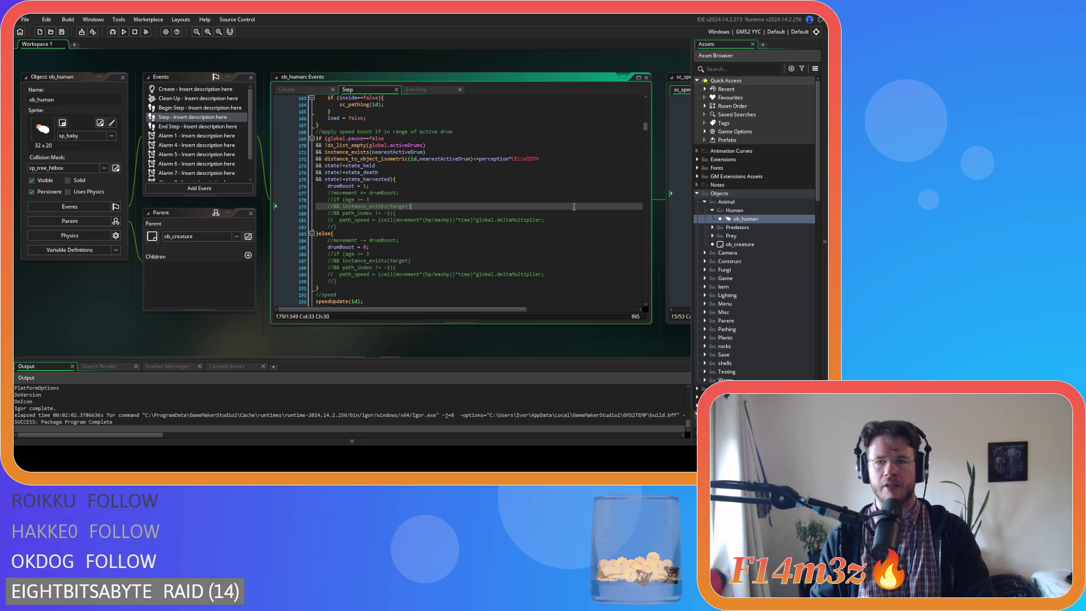
pyautogui.click(522, 358)
pyautogui.moveTo(345, 357)
pyautogui.mouseDown()
pyautogui.moveTo(337, 341)
pyautogui.moveTo(24, 334)
pyautogui.mouseUp()
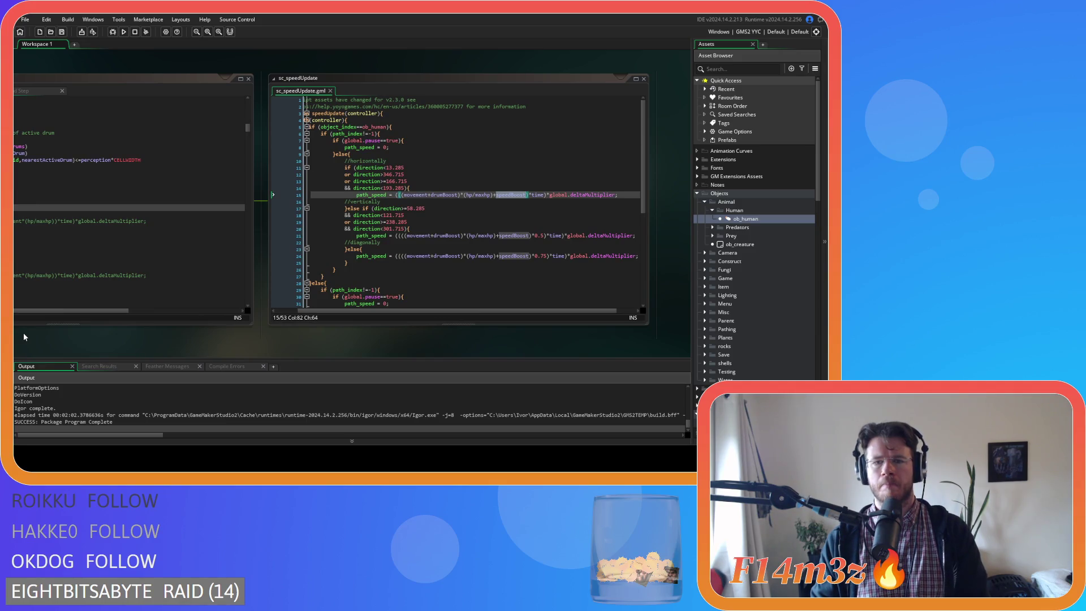
# Step: Examine line 15's path_speed formula: movement+drumBoost, the hp/maxhp ratio and speedBoost
pyautogui.click(33, 329)
pyautogui.click(506, 194)
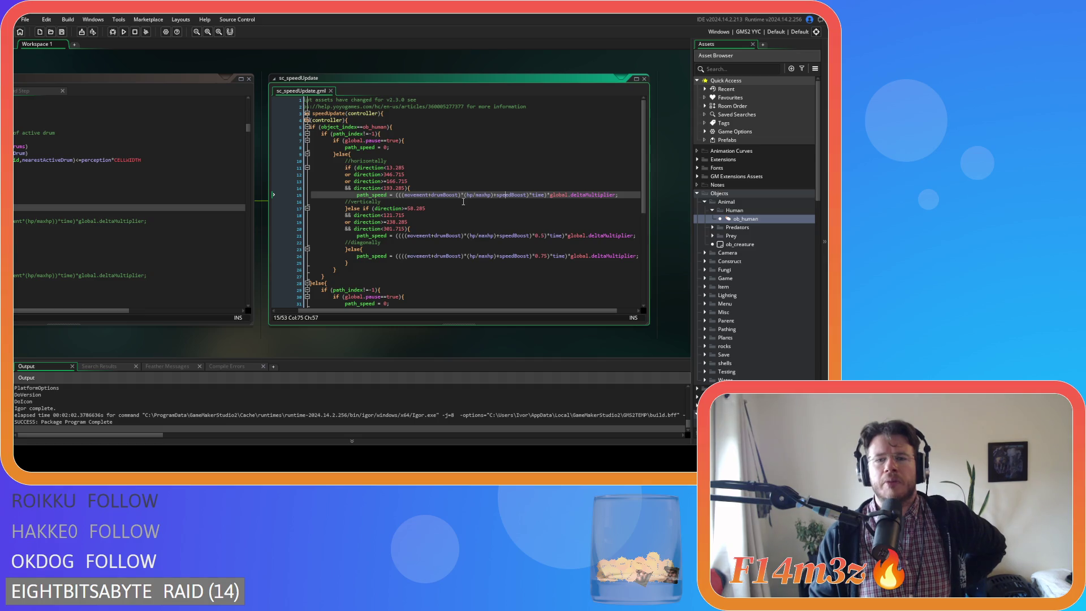
pyautogui.moveTo(493, 195)
pyautogui.mouseDown()
pyautogui.moveTo(506, 199)
pyautogui.moveTo(489, 198)
pyautogui.mouseUp()
pyautogui.click(465, 195)
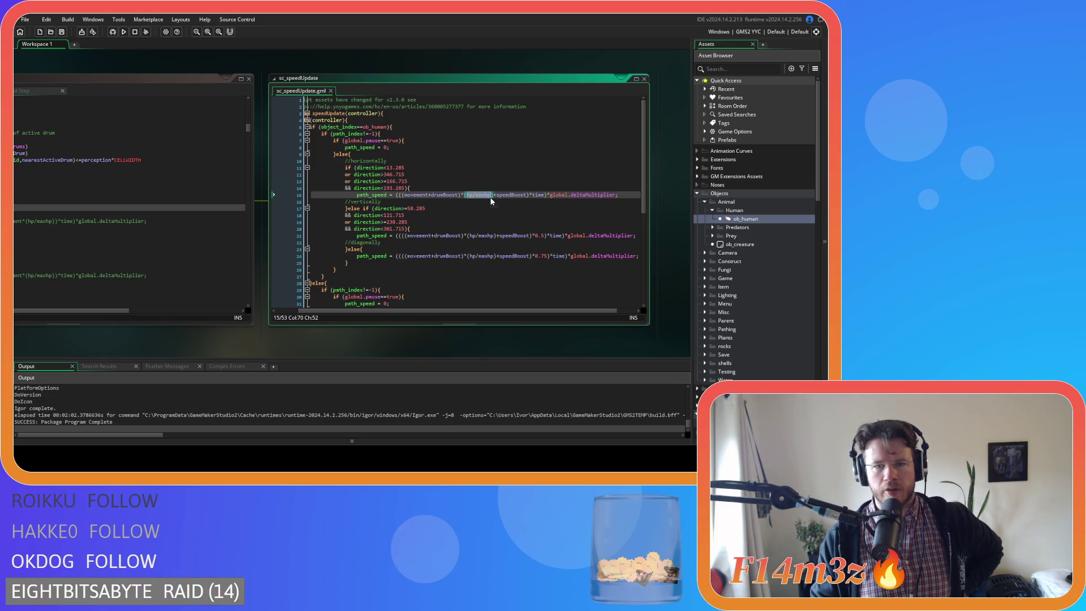
pyautogui.click(453, 200)
pyautogui.moveTo(497, 194); pyautogui.dragTo(527, 196)
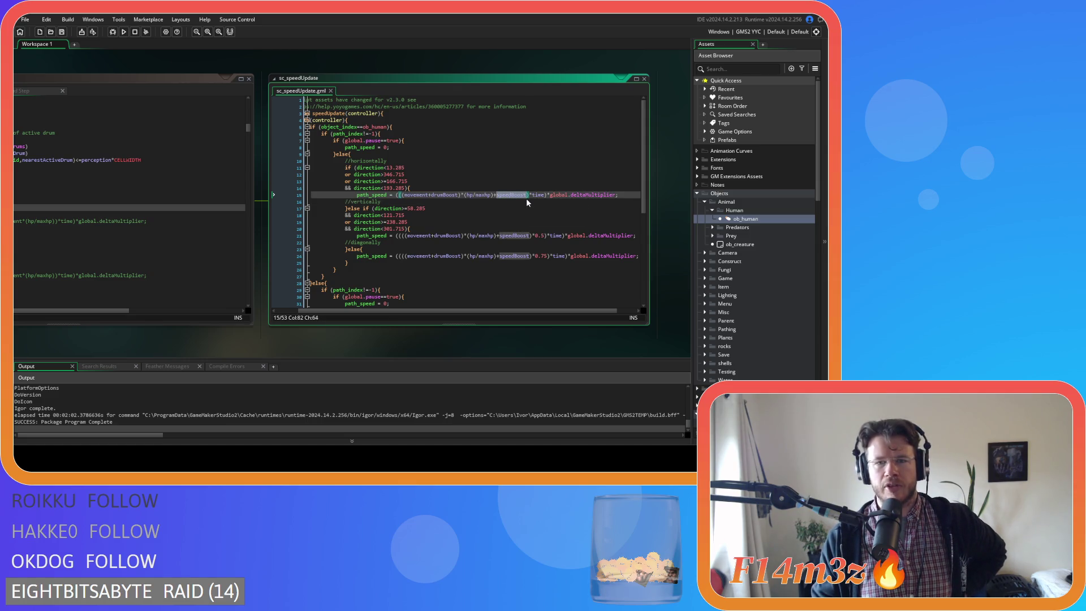
pyautogui.moveTo(402, 194); pyautogui.dragTo(456, 196)
pyautogui.click(464, 194)
pyautogui.click(474, 196)
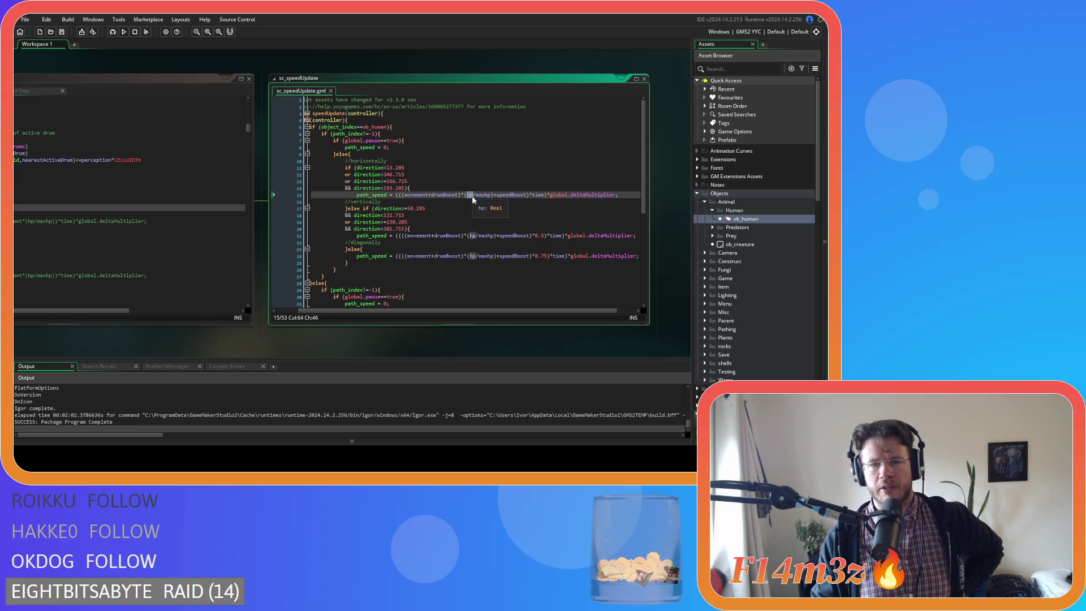
pyautogui.click(477, 196)
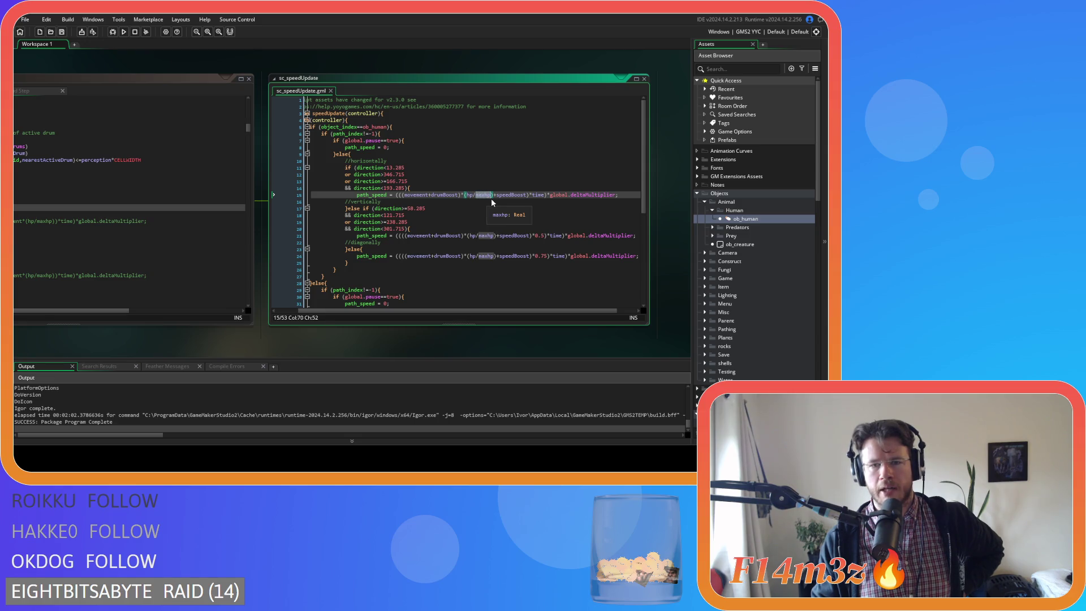
pyautogui.click(491, 195)
pyautogui.doubleClick(509, 195)
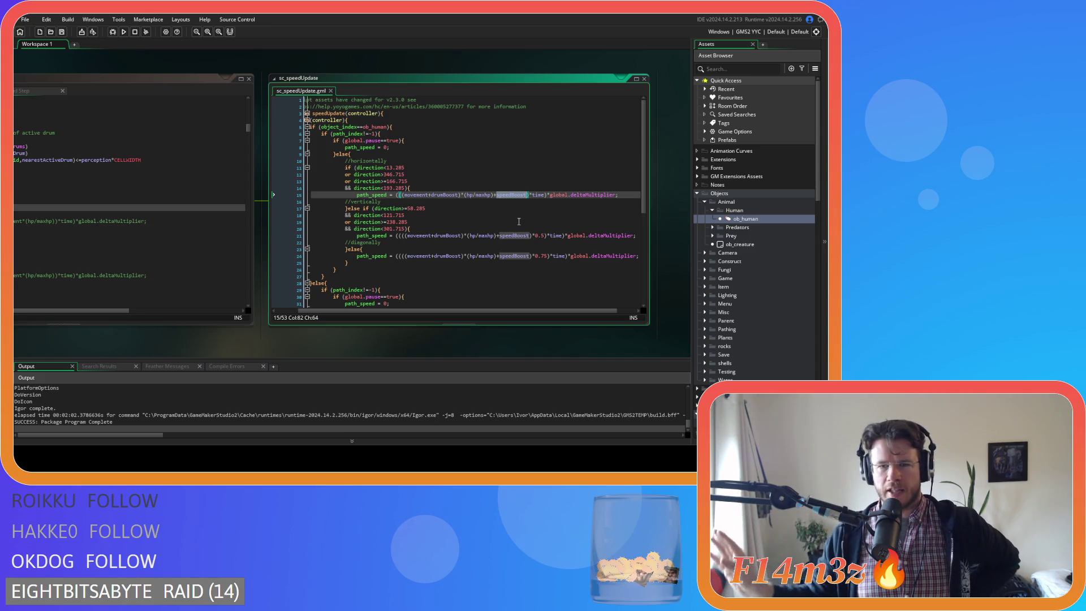
# Step: Recheck speedBoost on line 15, then bring up ob_human's Step event code
pyautogui.click(531, 228)
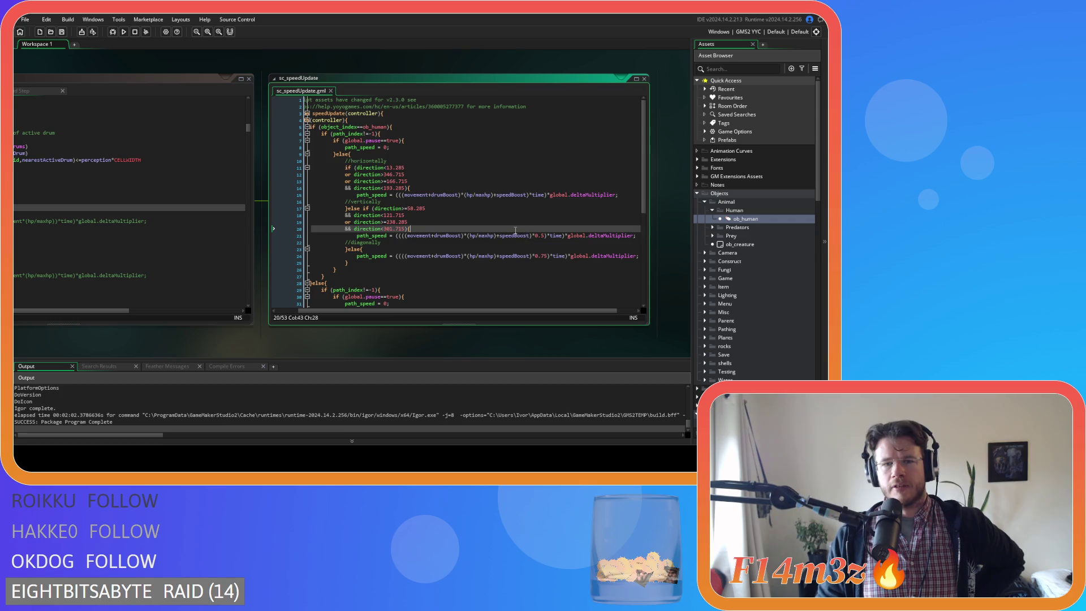
pyautogui.click(456, 203)
pyautogui.click(501, 195)
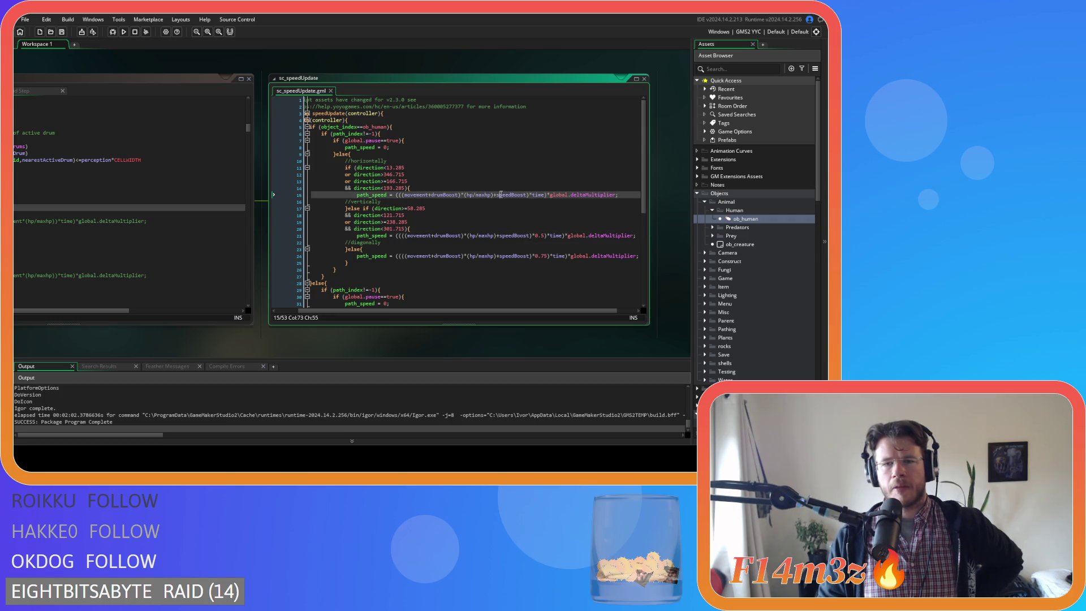
pyautogui.click(474, 202)
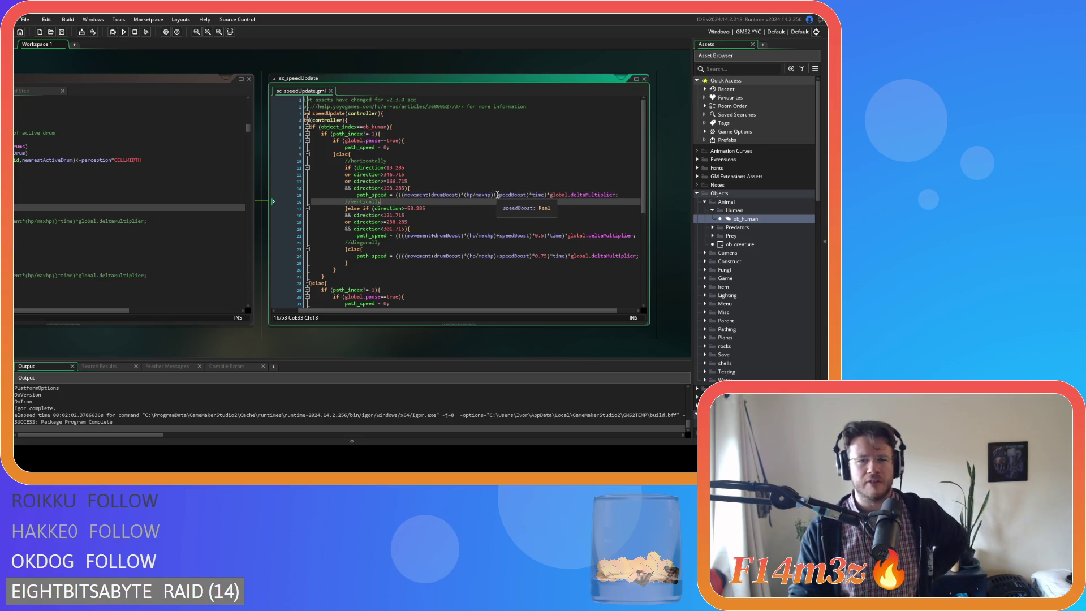
pyautogui.moveTo(496, 195); pyautogui.dragTo(527, 200)
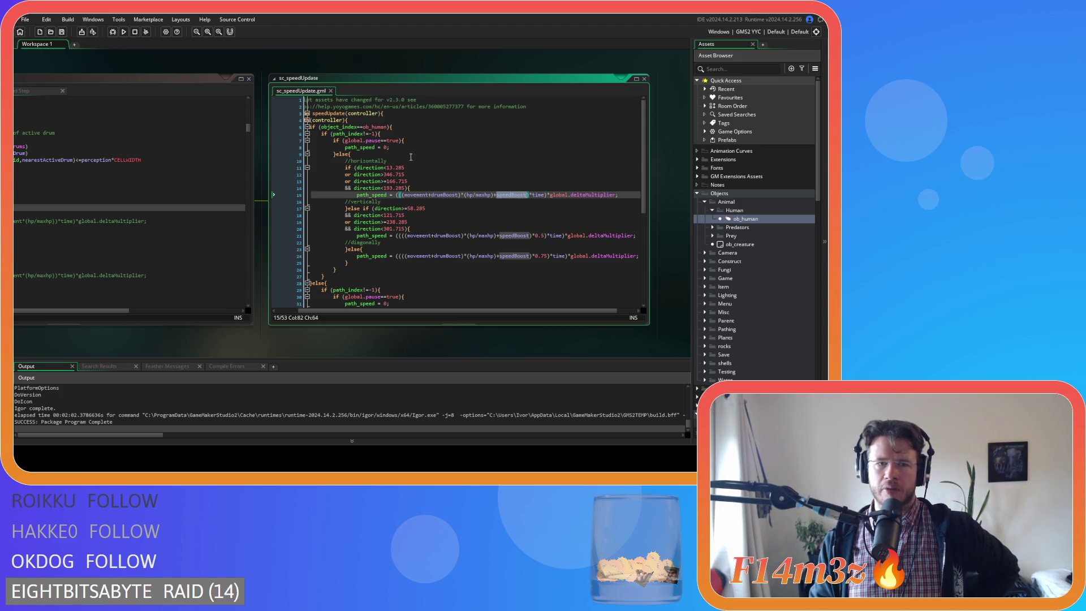
pyautogui.click(397, 157)
pyautogui.click(461, 222)
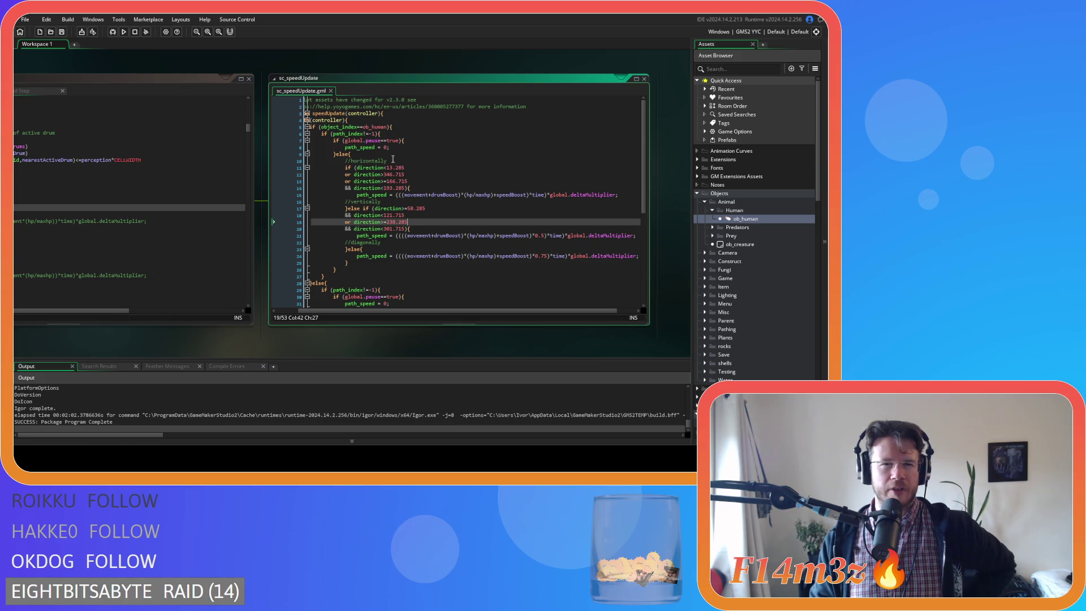
pyautogui.doubleClick(743, 218)
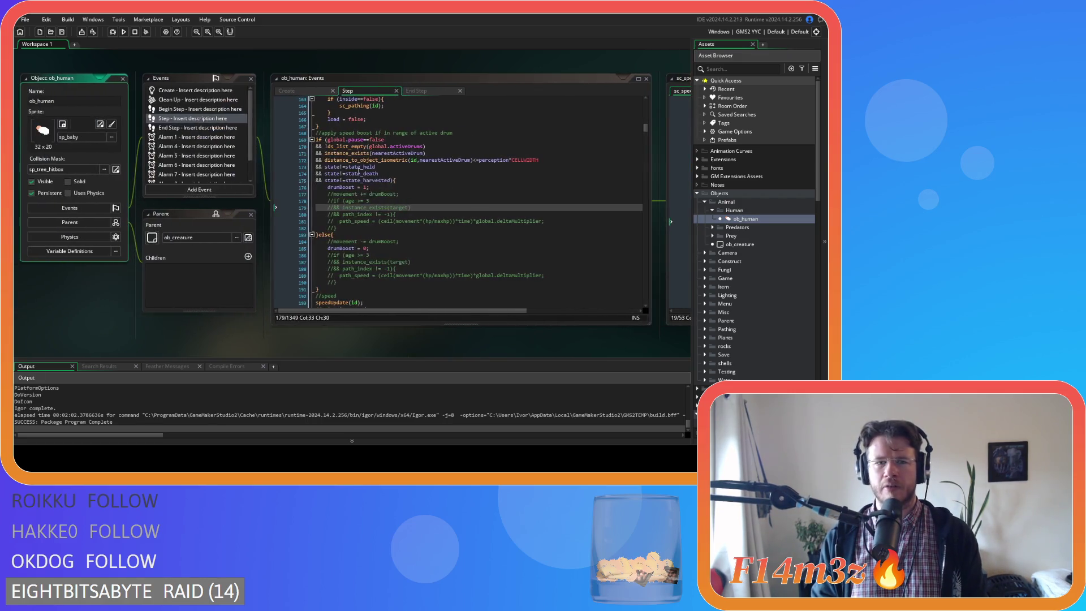
# Step: Search End Step for speedBoost and find its reset to 0 after speedTimer
pyautogui.press('F12')
pyautogui.hotkey('ctrl', 'f')
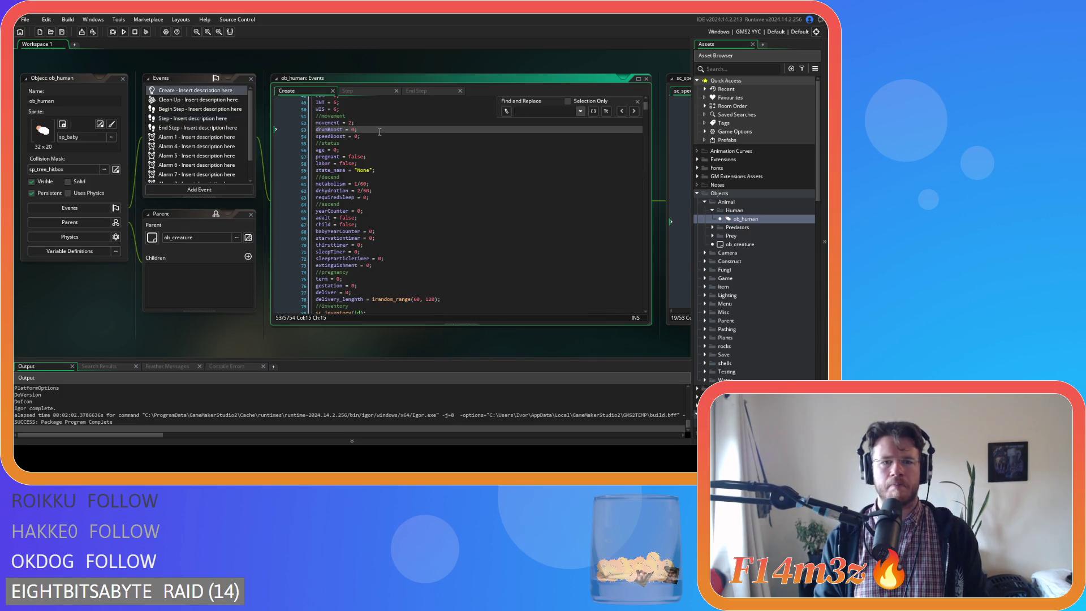
pyautogui.click(638, 102)
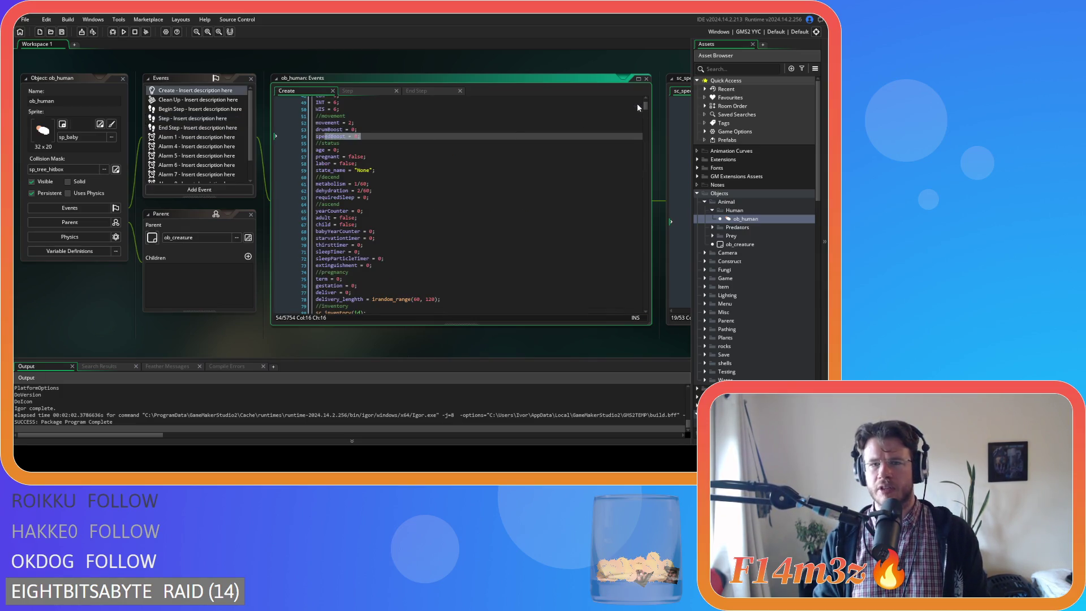
pyautogui.click(420, 90)
pyautogui.hotkey('ctrl', 'f')
pyautogui.write('speedBoost')
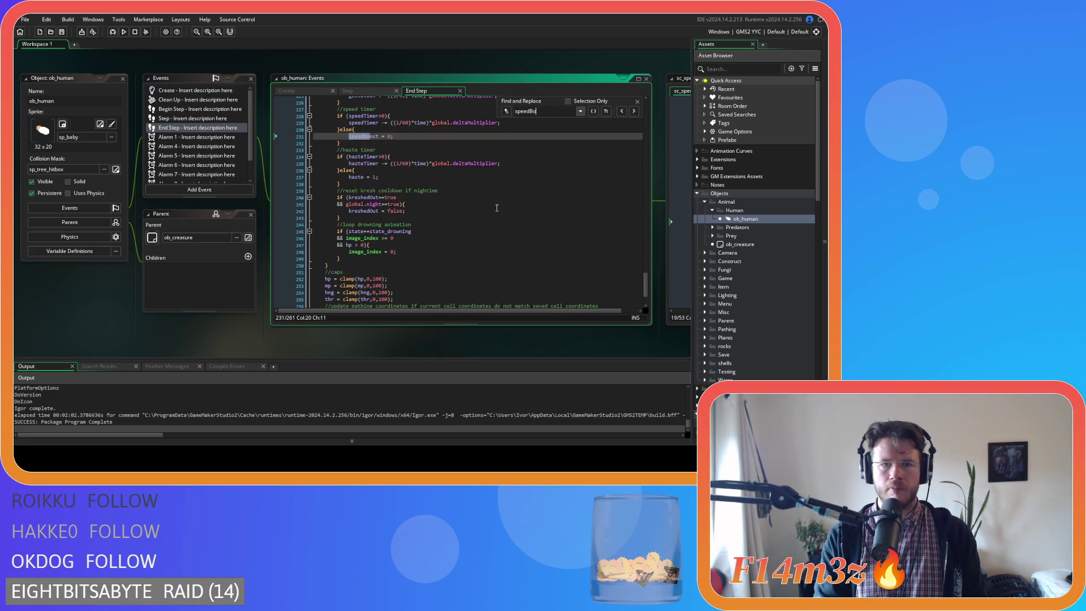
pyautogui.moveTo(326, 170); pyautogui.dragTo(413, 166)
pyautogui.press('Up')
pyautogui.press('Up')
pyautogui.press('Up')
pyautogui.press('Down')
pyautogui.press('Down')
pyautogui.press('Down')
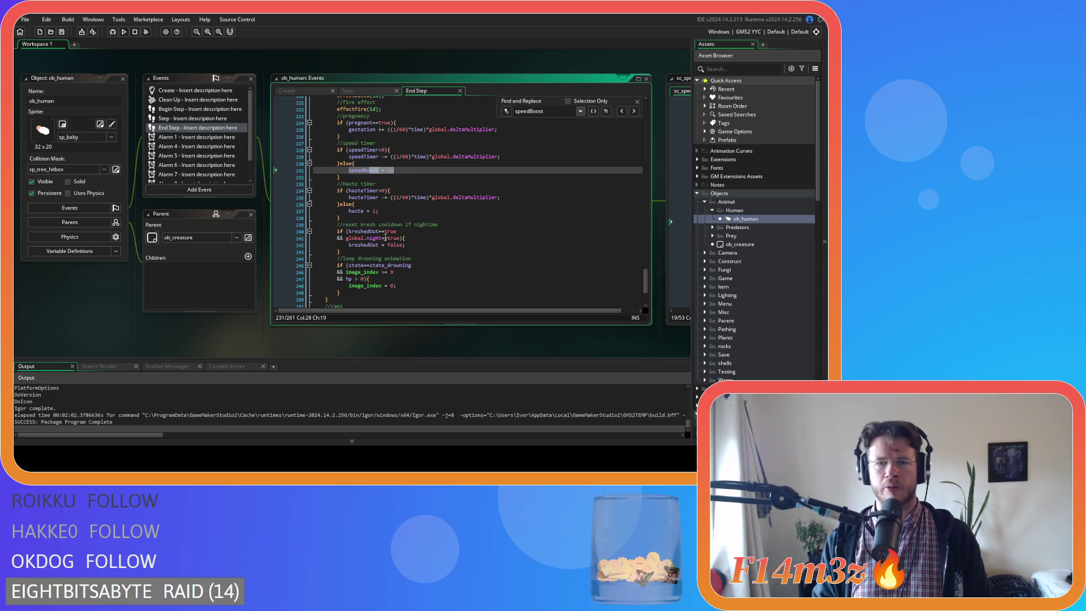
pyautogui.click(638, 102)
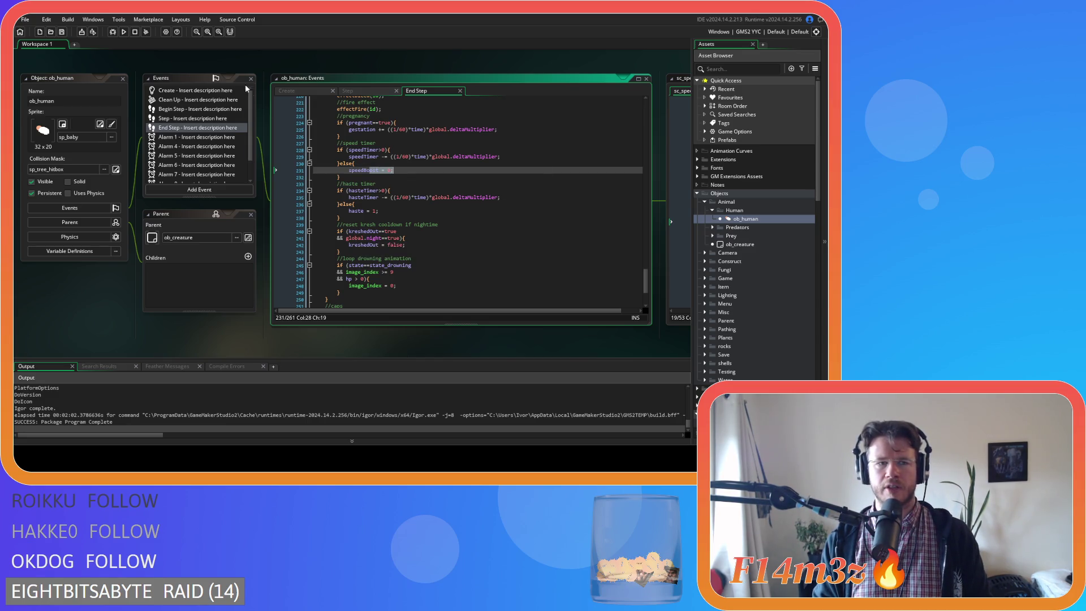
# Step: Pan the workspace back to centre the sc_speedUpdate script
pyautogui.rightClick(234, 64)
pyautogui.moveTo(247, 78)
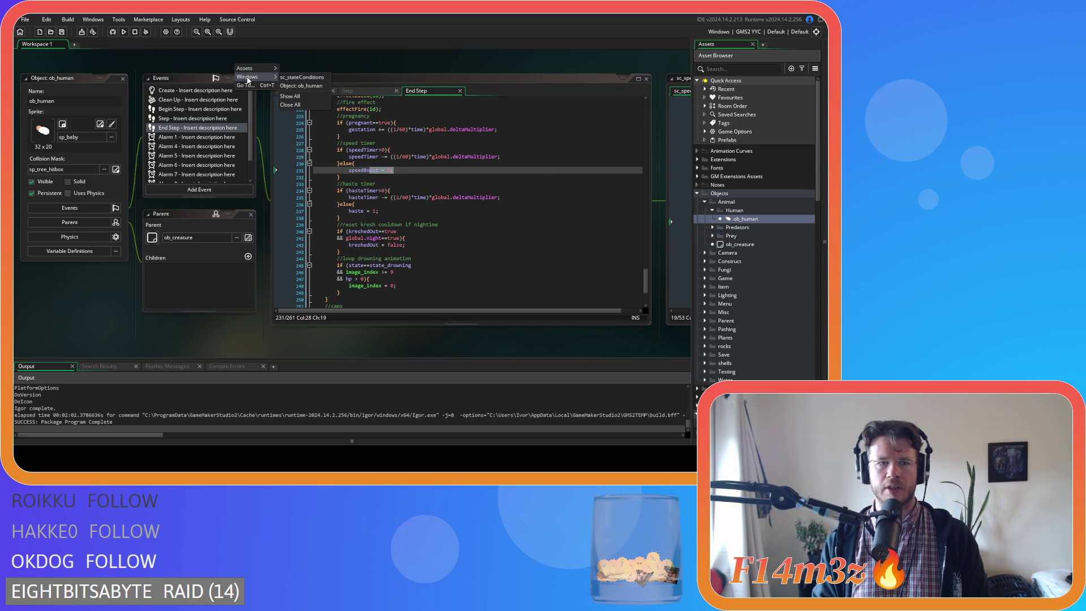
pyautogui.click(247, 335)
pyautogui.moveTo(435, 346); pyautogui.dragTo(142, 346)
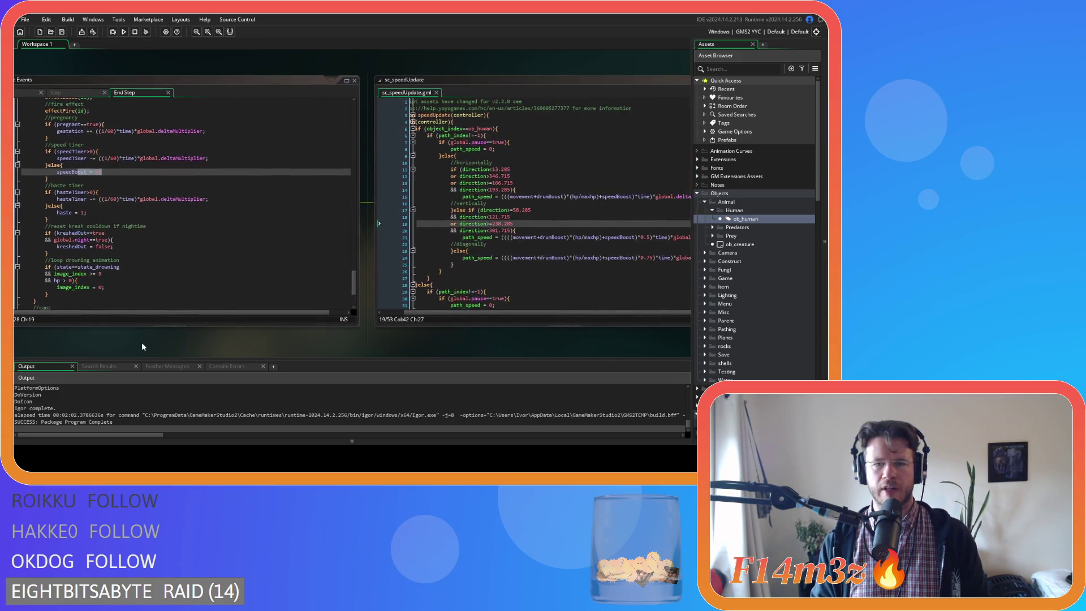
pyautogui.moveTo(333, 353); pyautogui.dragTo(150, 347)
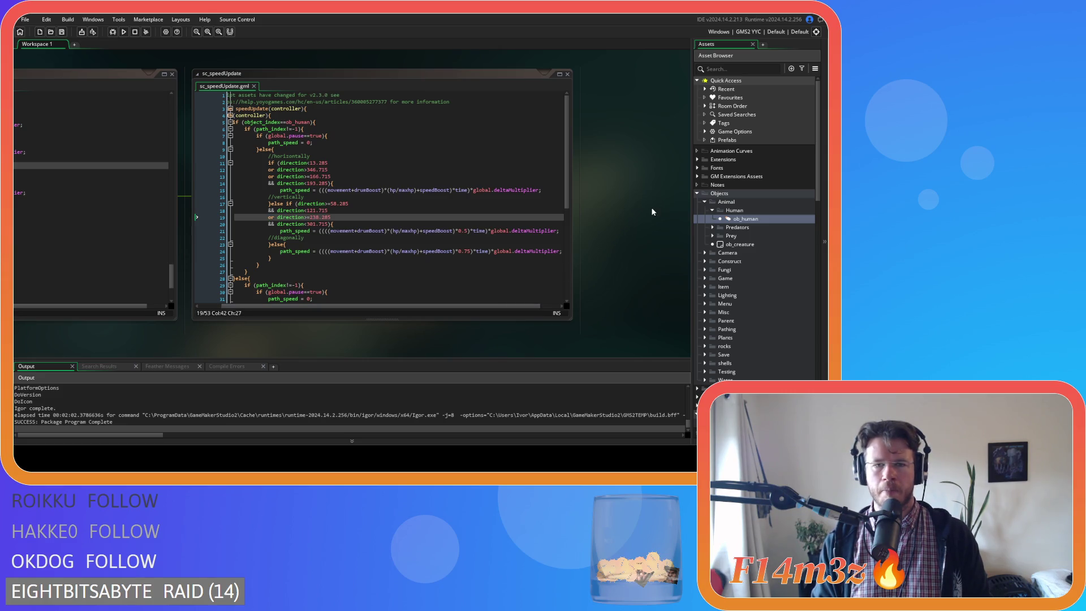
pyautogui.click(711, 213)
pyautogui.click(711, 212)
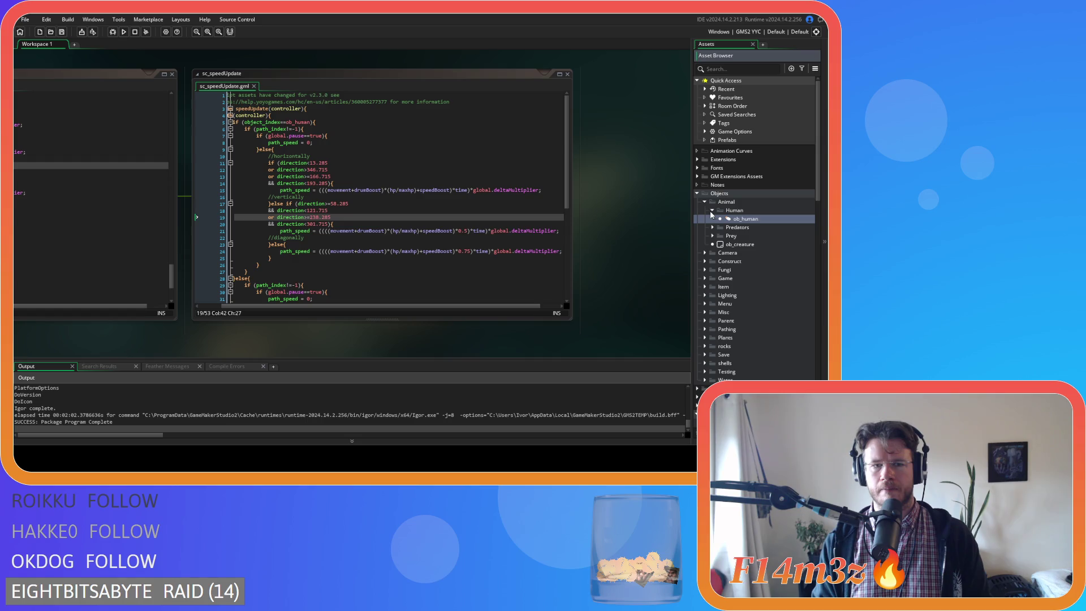
# Step: Inspect sc_speedUpdate's path_index and pause checks and the line 15 path_speed assignment
pyautogui.click(711, 211)
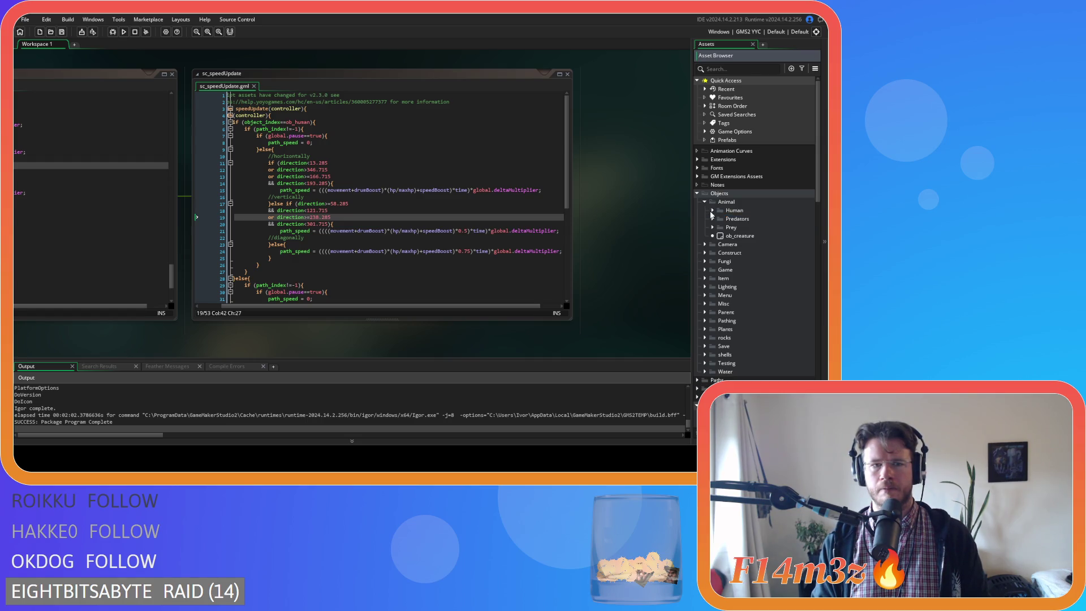
pyautogui.click(477, 169)
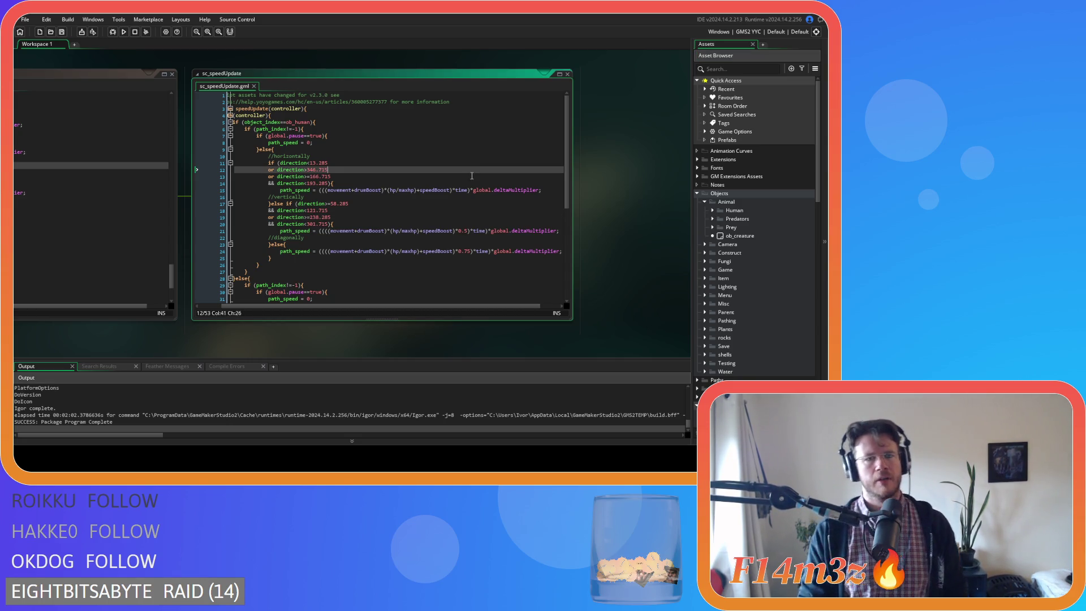
pyautogui.moveTo(310, 190); pyautogui.dragTo(337, 184)
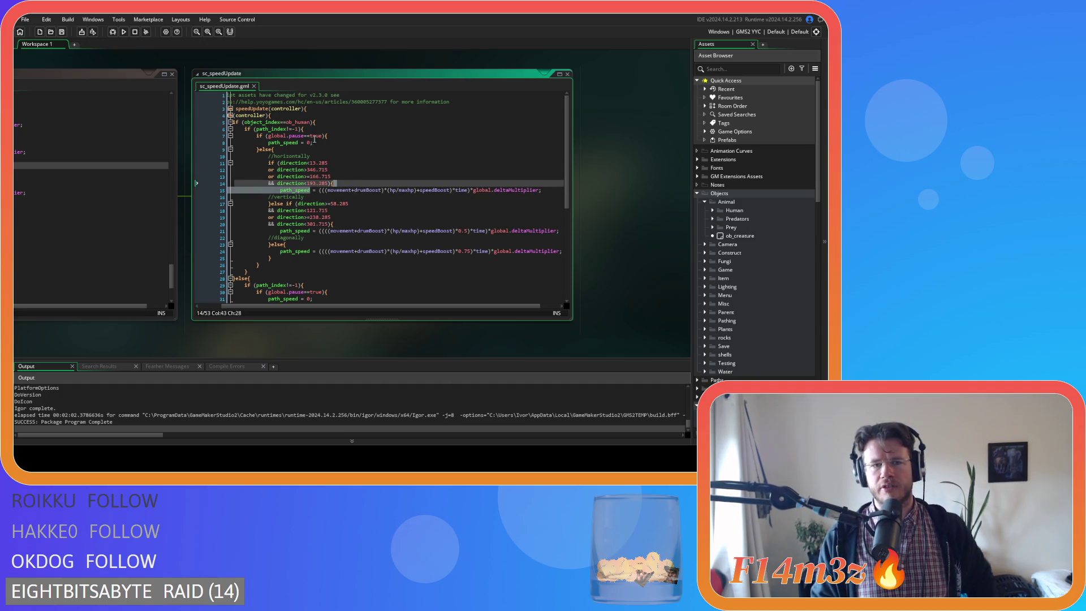
pyautogui.press('Down')
pyautogui.moveTo(272, 190); pyautogui.dragTo(320, 190)
pyautogui.moveTo(253, 129); pyautogui.dragTo(304, 129)
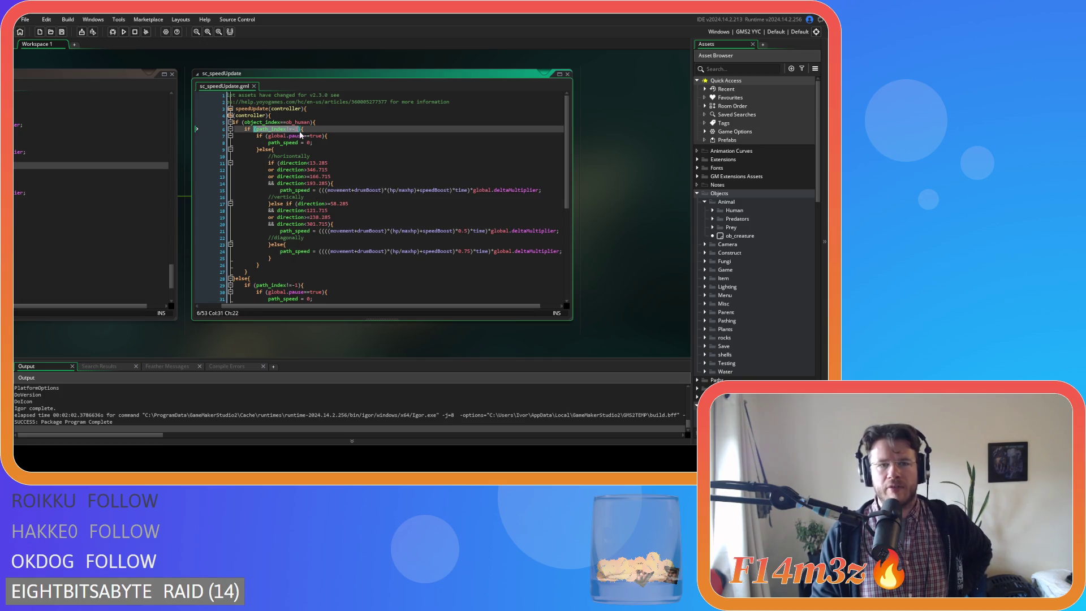
pyautogui.click(343, 138)
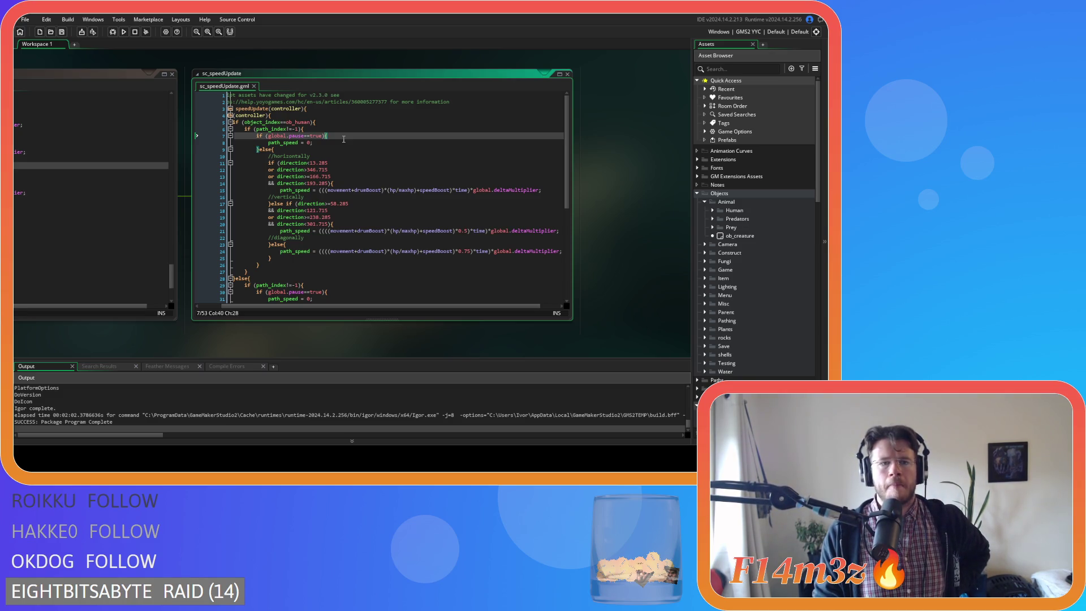
pyautogui.press('Up')
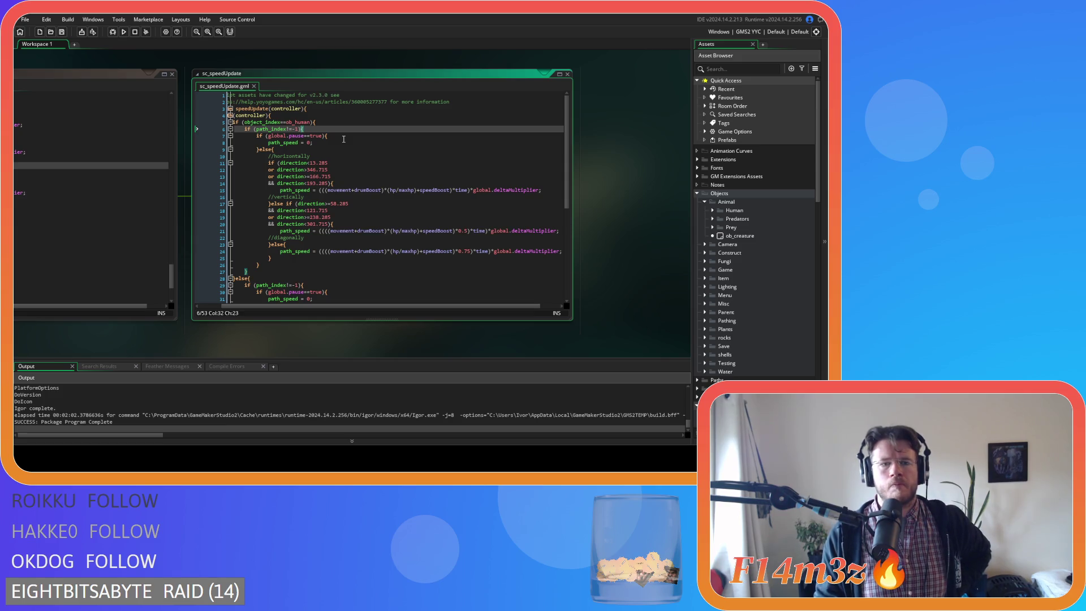
# Step: Review the 0.5 vertical and 0.75 diagonal speed multipliers, then open ob_human
pyautogui.scroll(-3, 343, 138)
pyautogui.scroll(3, 342, 134)
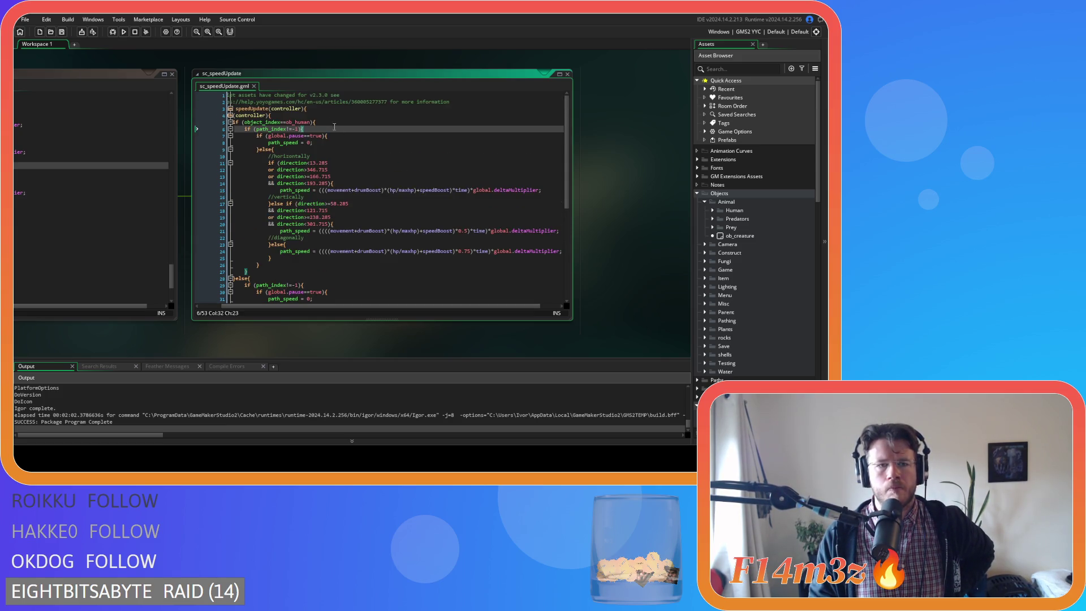
pyautogui.click(318, 121)
pyautogui.scroll(-8, 381, 169)
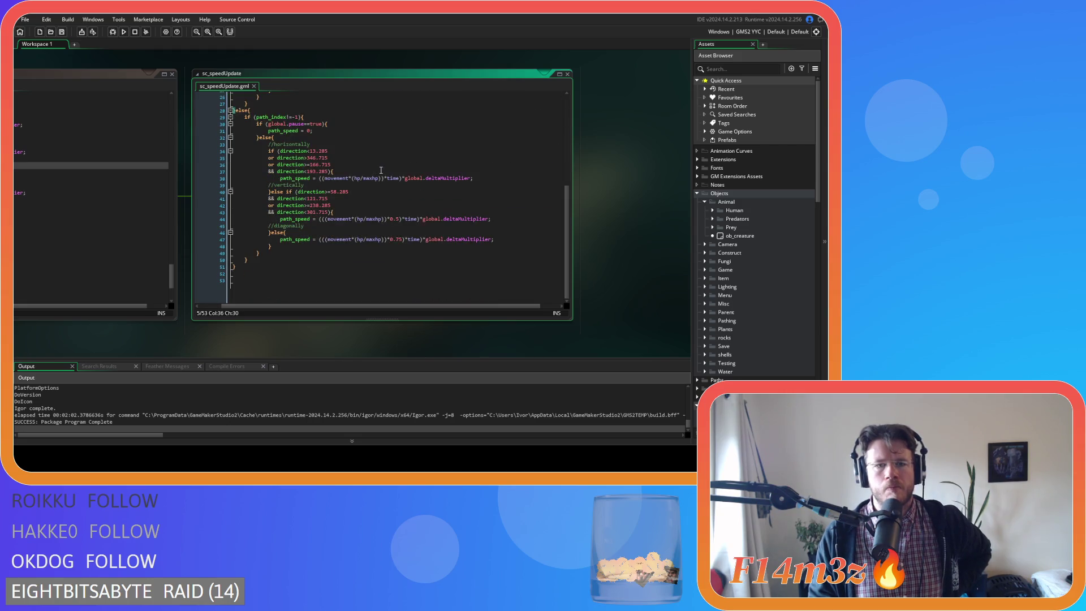
pyautogui.scroll(8, 381, 169)
pyautogui.click(336, 184)
pyautogui.moveTo(336, 190); pyautogui.dragTo(373, 190)
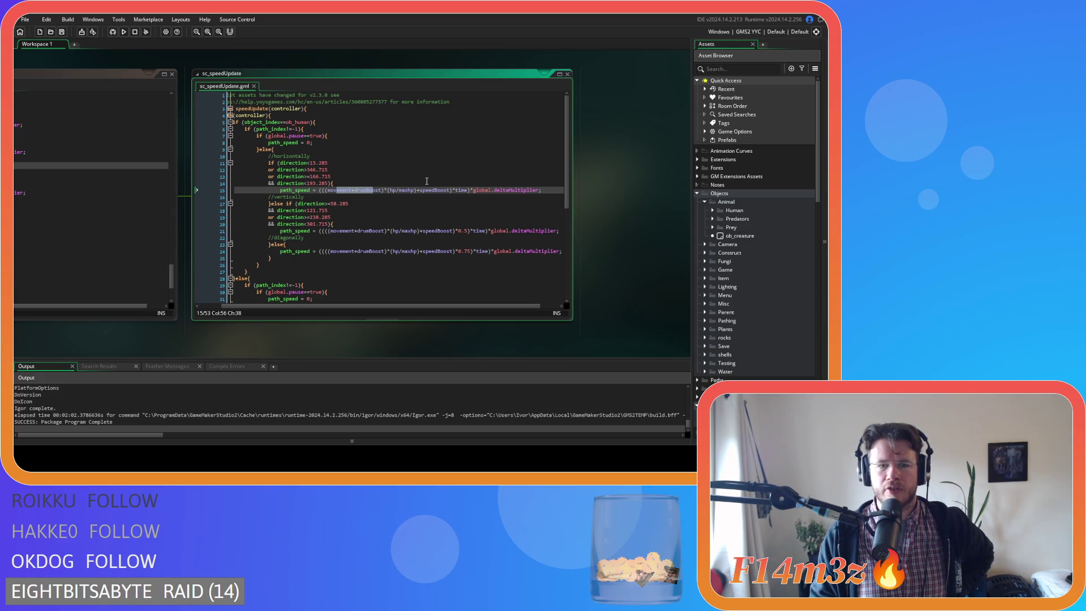
pyautogui.click(399, 252)
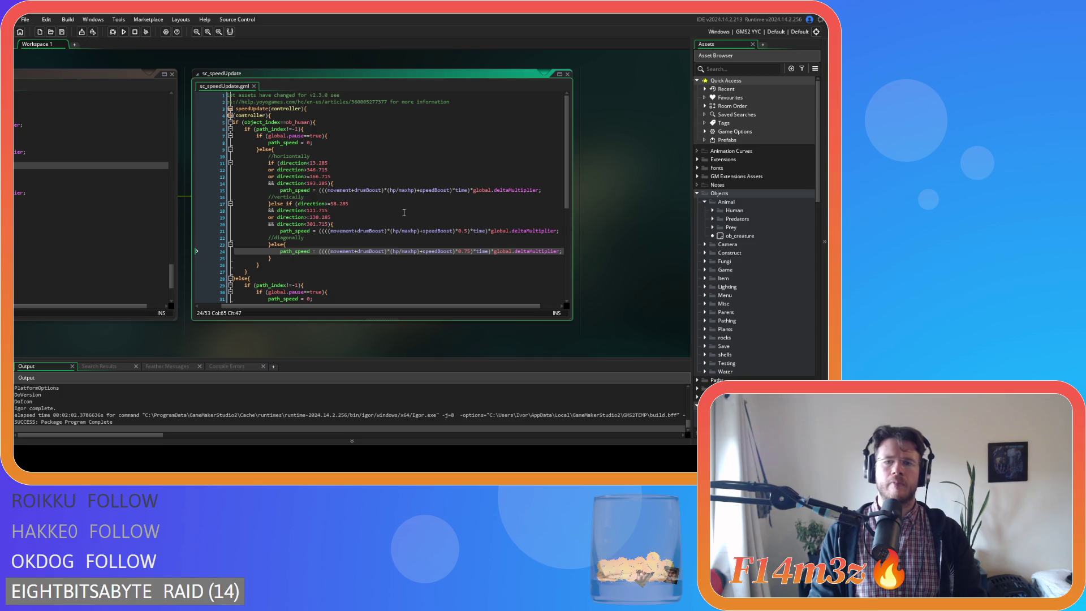
pyautogui.click(457, 217)
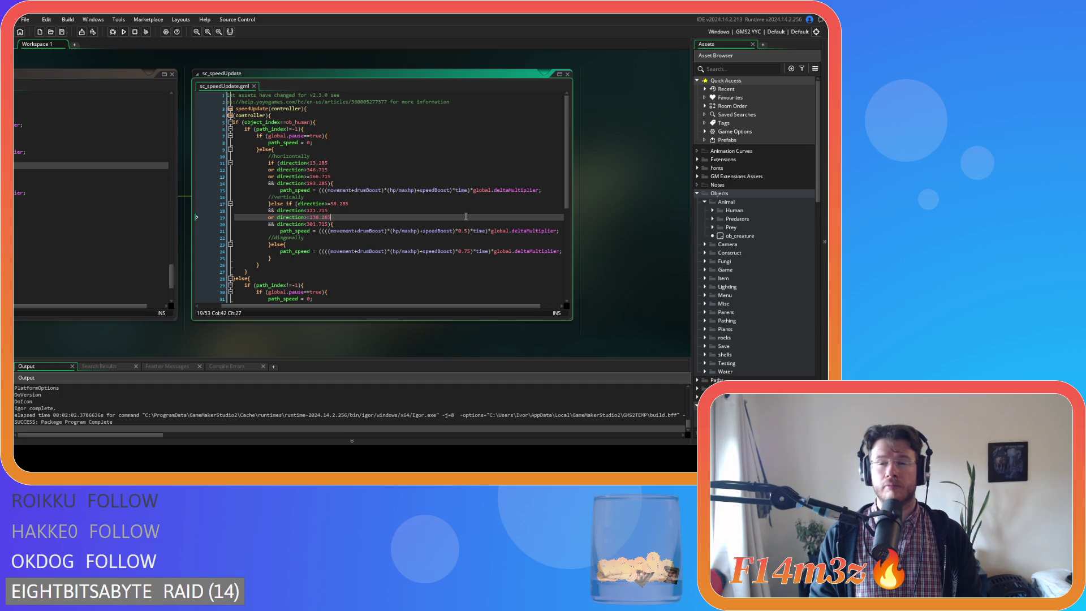
pyautogui.click(713, 210)
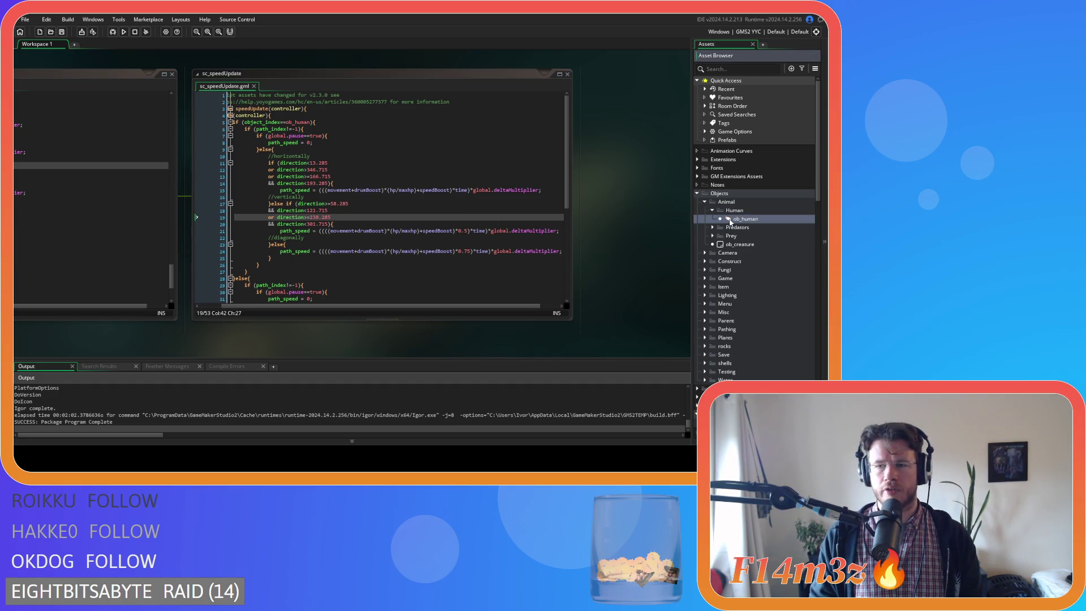
pyautogui.doubleClick(735, 219)
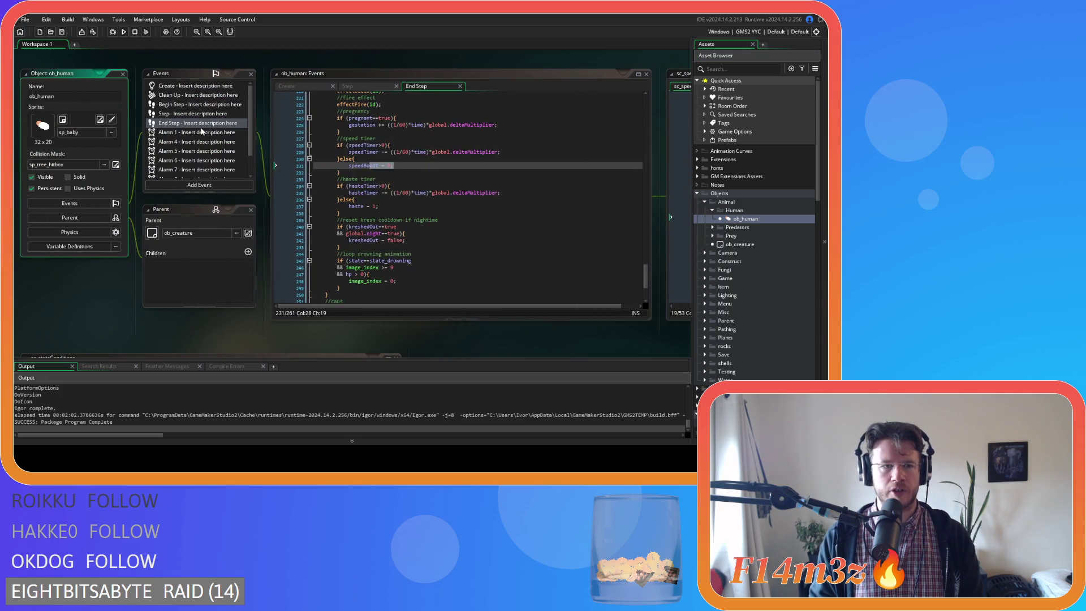
# Step: Open ob_human's Draw End code and duplicate the Wander debug line
pyautogui.scroll(-2, 201, 132)
pyautogui.doubleClick(172, 175)
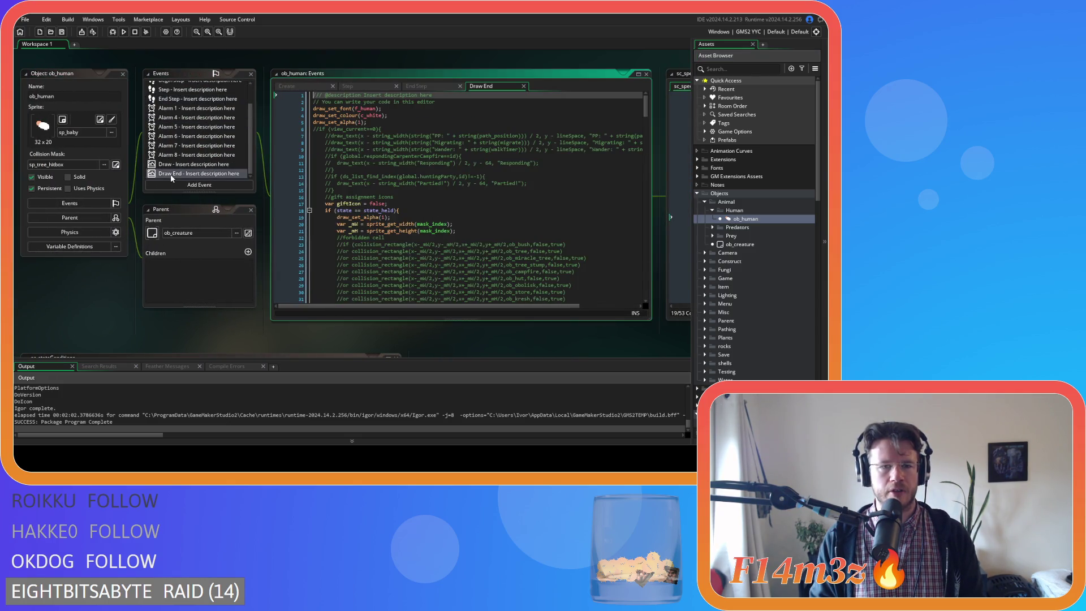
pyautogui.doubleClick(182, 165)
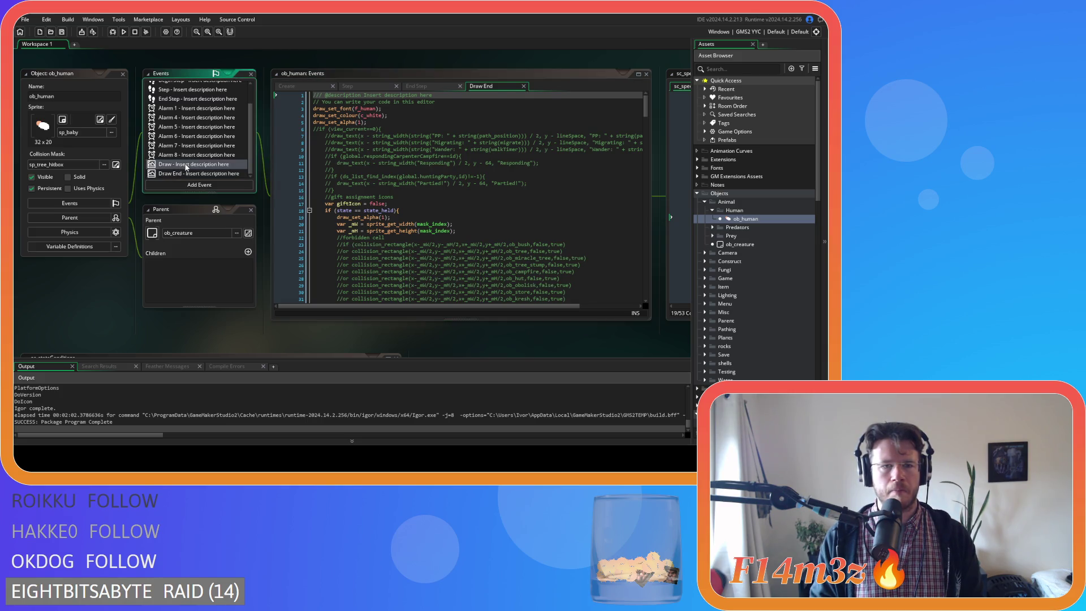
pyautogui.doubleClick(185, 175)
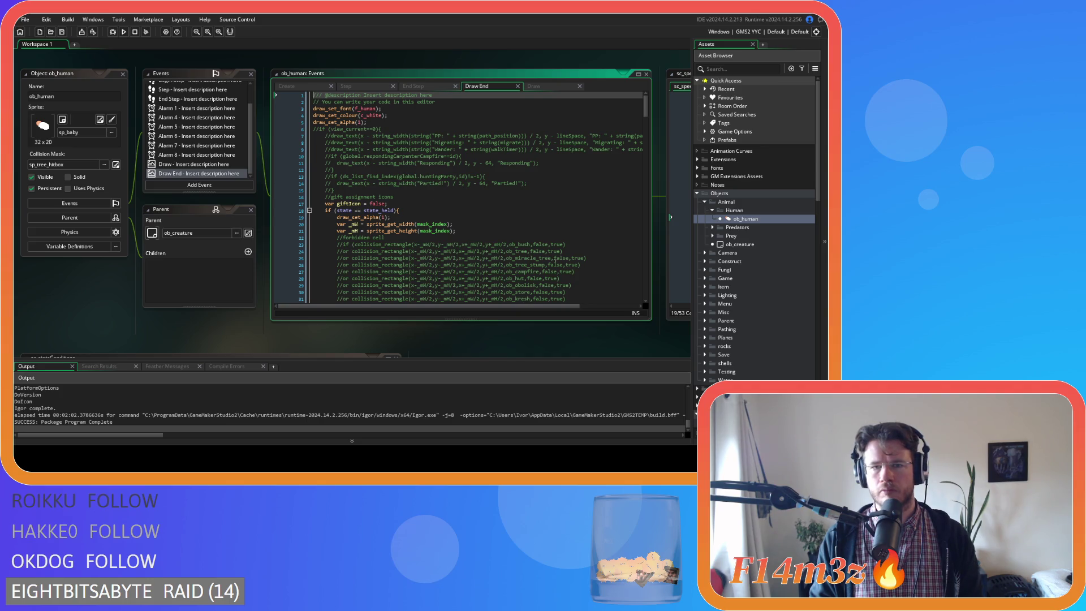
pyautogui.moveTo(430, 306); pyautogui.dragTo(489, 306)
pyautogui.click(617, 150)
pyautogui.hotkey('ctrl', 'd')
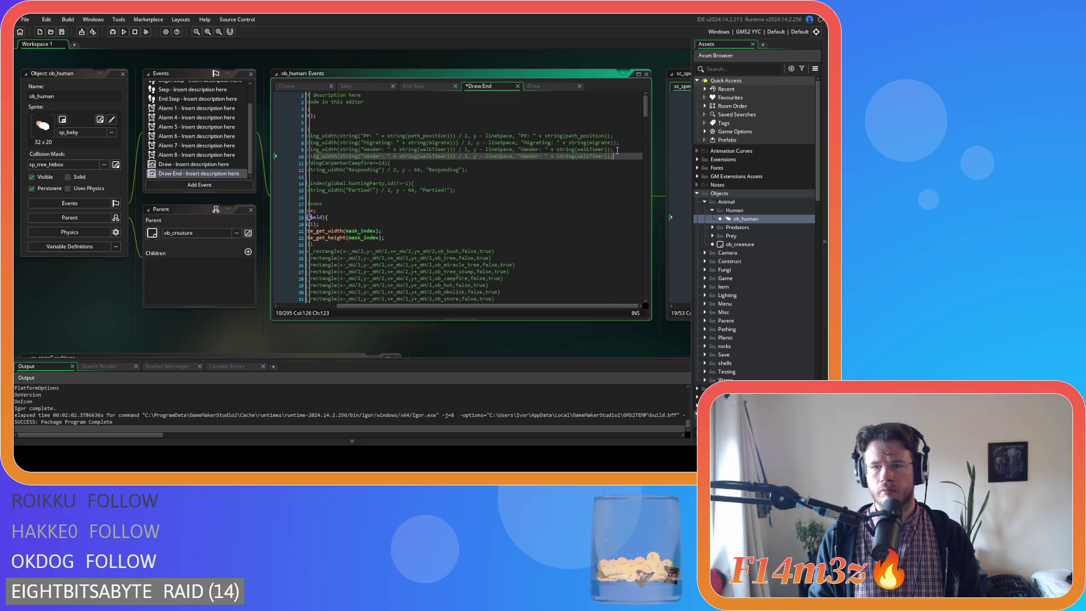
pyautogui.press('Left')
pyautogui.press('Left')
pyautogui.hotkey('shift', 'Home')
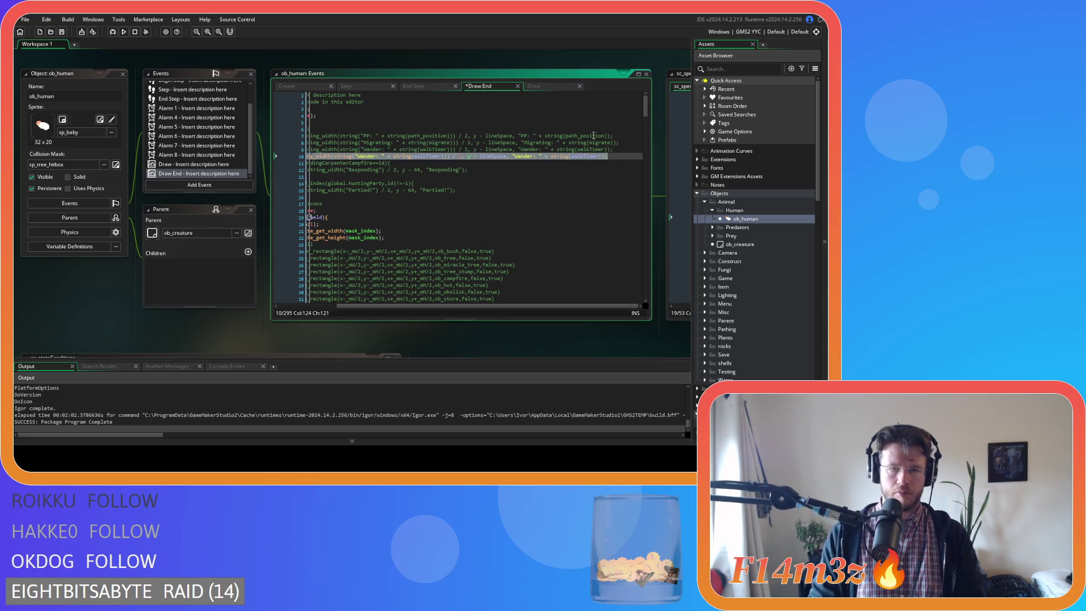
pyautogui.moveTo(504, 310); pyautogui.dragTo(432, 244)
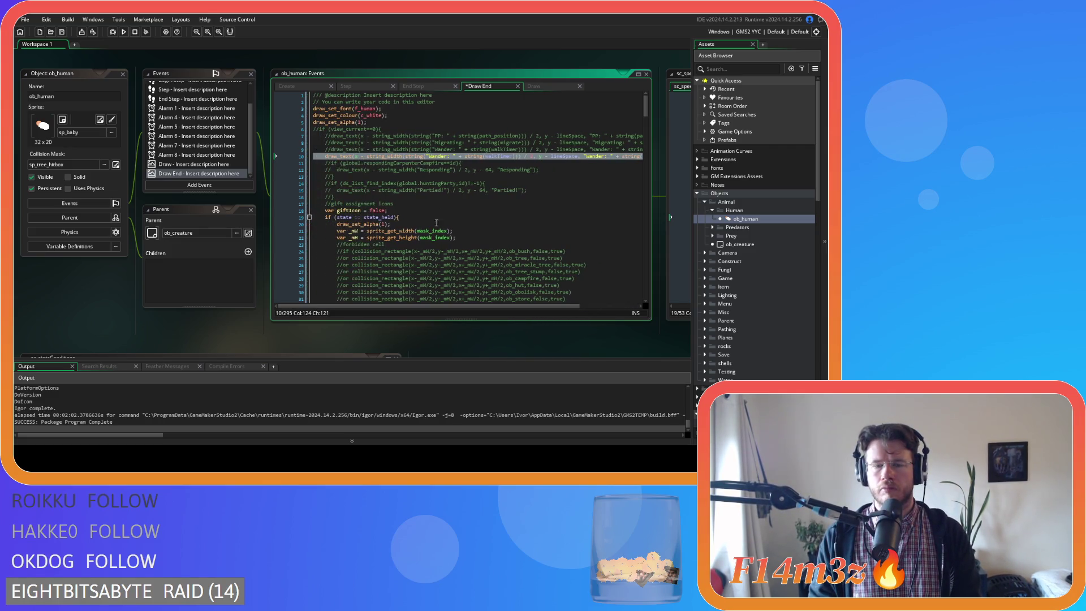
# Step: Change the copy's first label to Speed Boost and its first value to speedBoost
pyautogui.doubleClick(433, 156)
pyautogui.write('S')
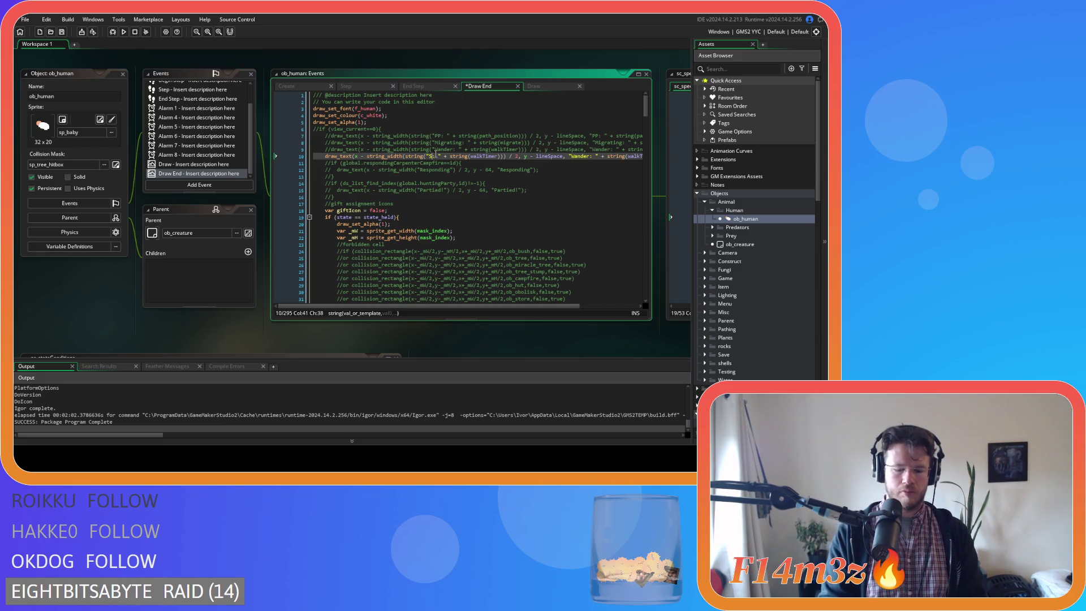
pyautogui.write('peed')
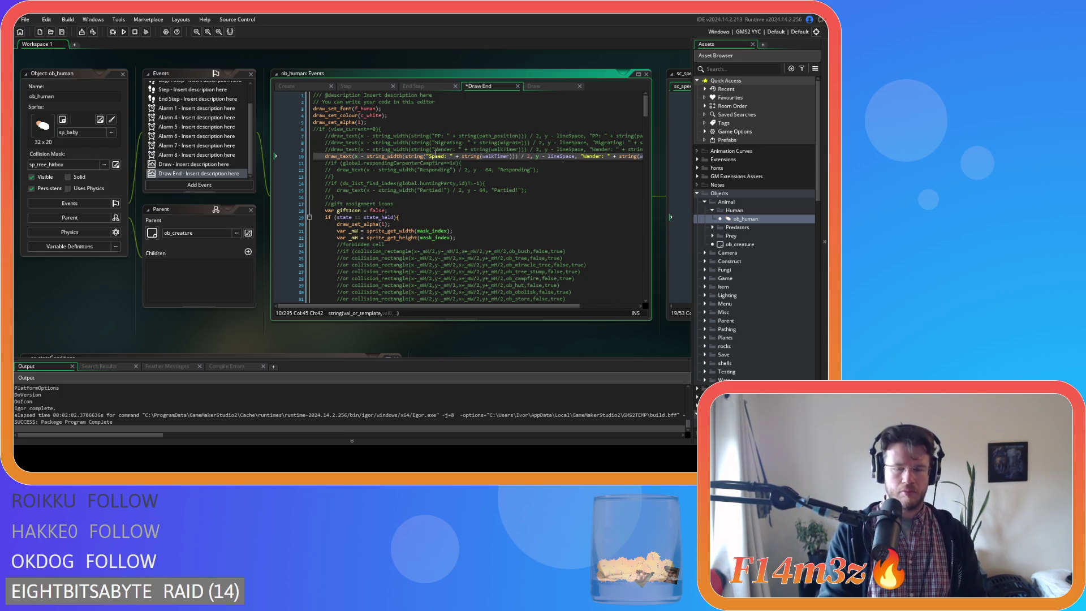
pyautogui.write(' Boost')
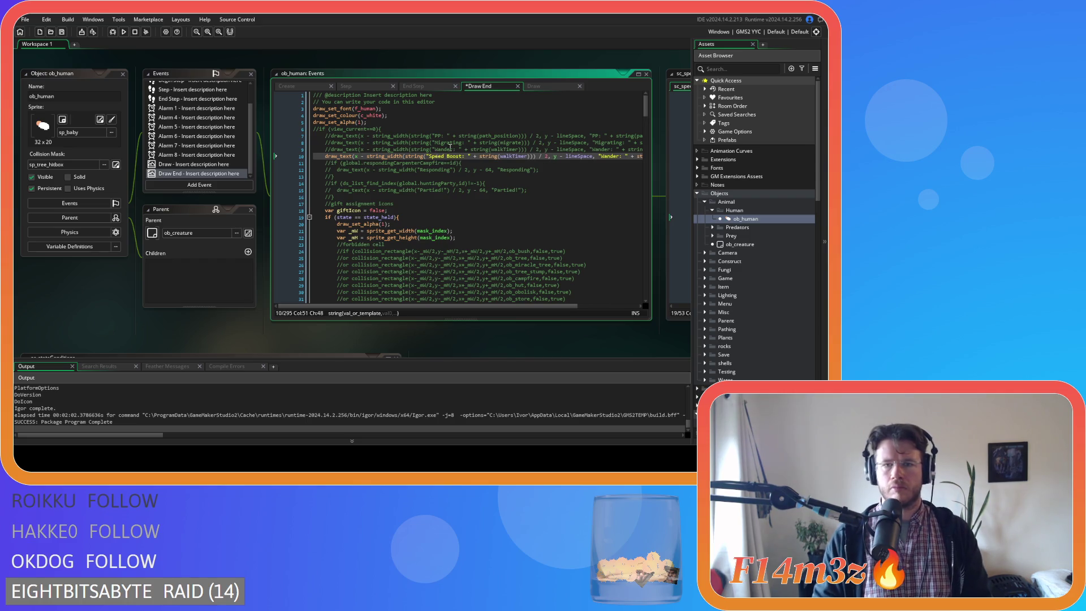
pyautogui.doubleClick(514, 156)
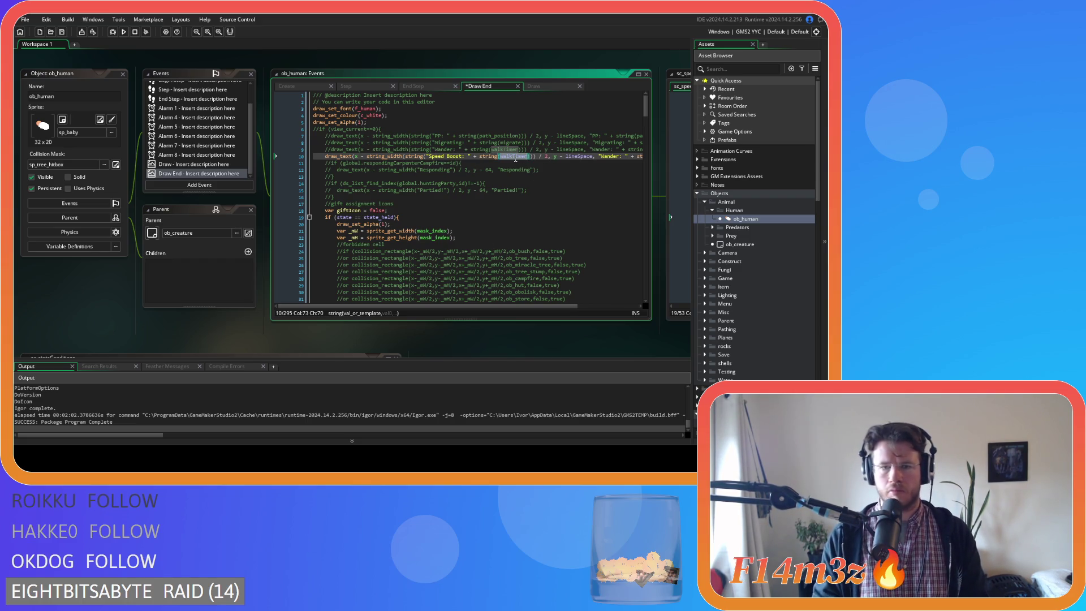
pyautogui.write('speed')
pyautogui.press('Return')
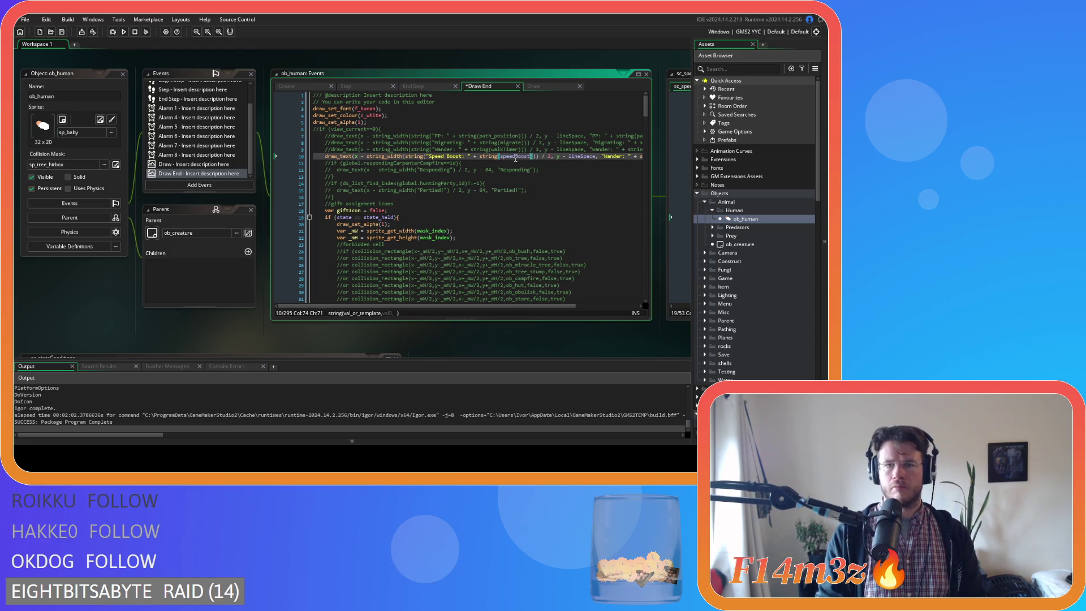
pyautogui.doubleClick(516, 156)
pyautogui.hotkey('ctrl', 'c')
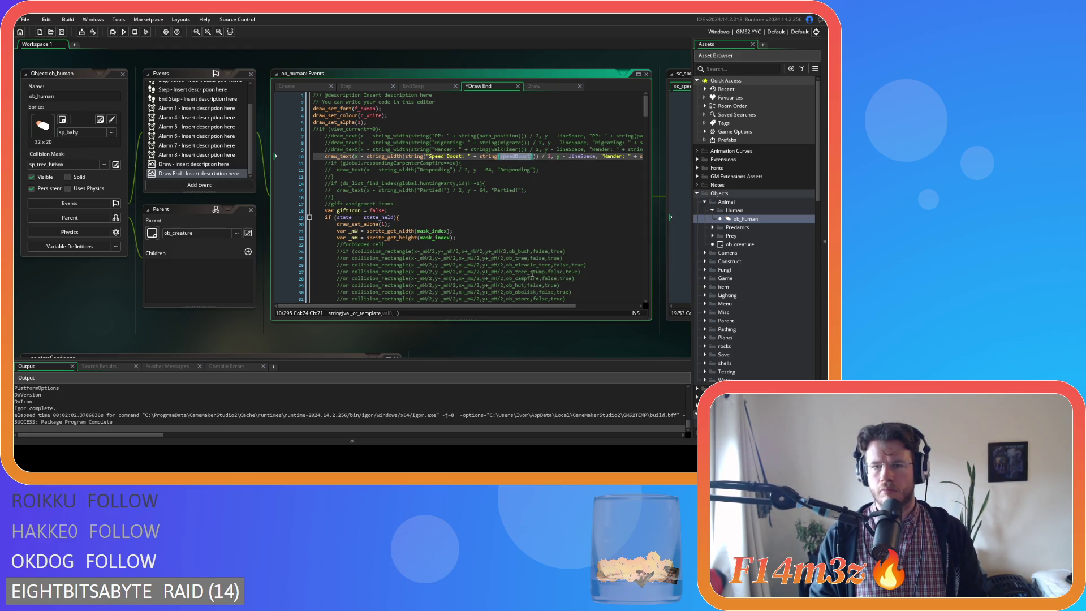
# Step: Replace the trailing walkTimer with speedBoost and the second Wander label with Speed Boost
pyautogui.moveTo(505, 306); pyautogui.dragTo(564, 306)
pyautogui.click(599, 157)
pyautogui.doubleClick(599, 157)
pyautogui.hotkey('ctrl', 'v')
pyautogui.moveTo(389, 158); pyautogui.dragTo(355, 158)
pyautogui.hotkey('ctrl', 'c')
pyautogui.doubleClick(536, 157)
pyautogui.hotkey('ctrl', 'v')
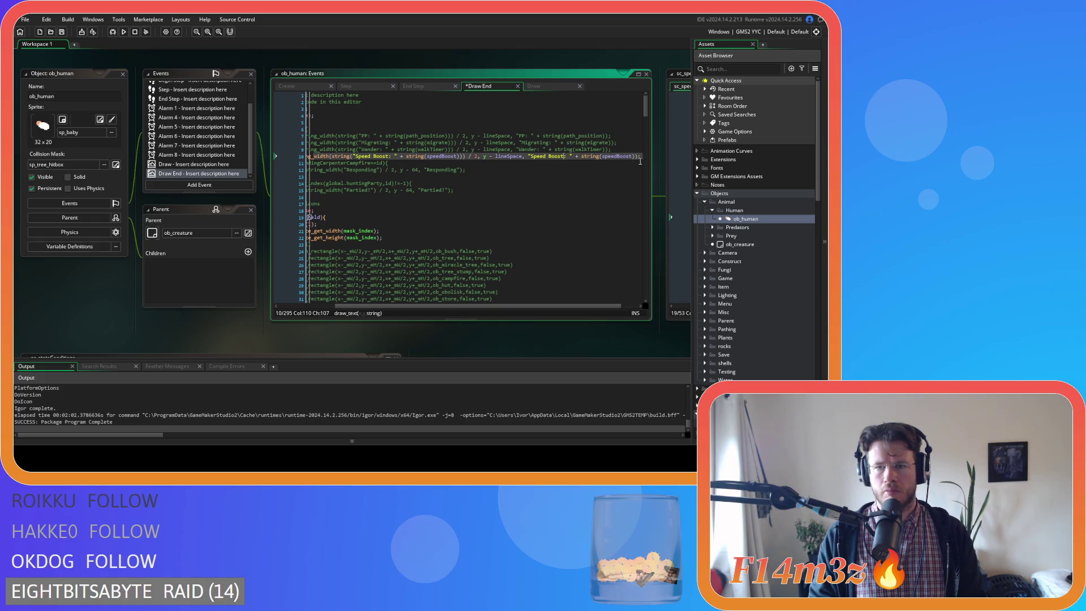
# Step: Duplicate the Speed Boost line, relabel both labels on the copy as Drum Buff, and save
pyautogui.hotkey('ctrl', 'd')
pyautogui.doubleClick(341, 163)
pyautogui.write('Draw')
pyautogui.doubleClick(358, 164)
pyautogui.write('Buff')
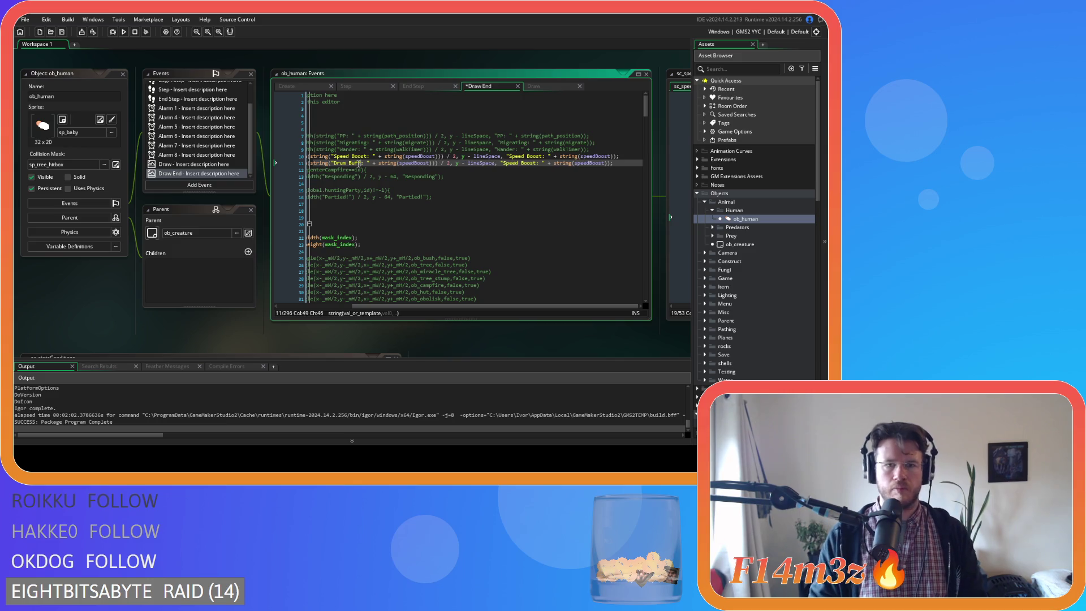
pyautogui.moveTo(364, 163); pyautogui.dragTo(333, 164)
pyautogui.hotkey('ctrl', 'c')
pyautogui.moveTo(503, 163); pyautogui.dragTo(536, 165)
pyautogui.hotkey('ctrl', 'v')
pyautogui.hotkey('ctrl', 's')
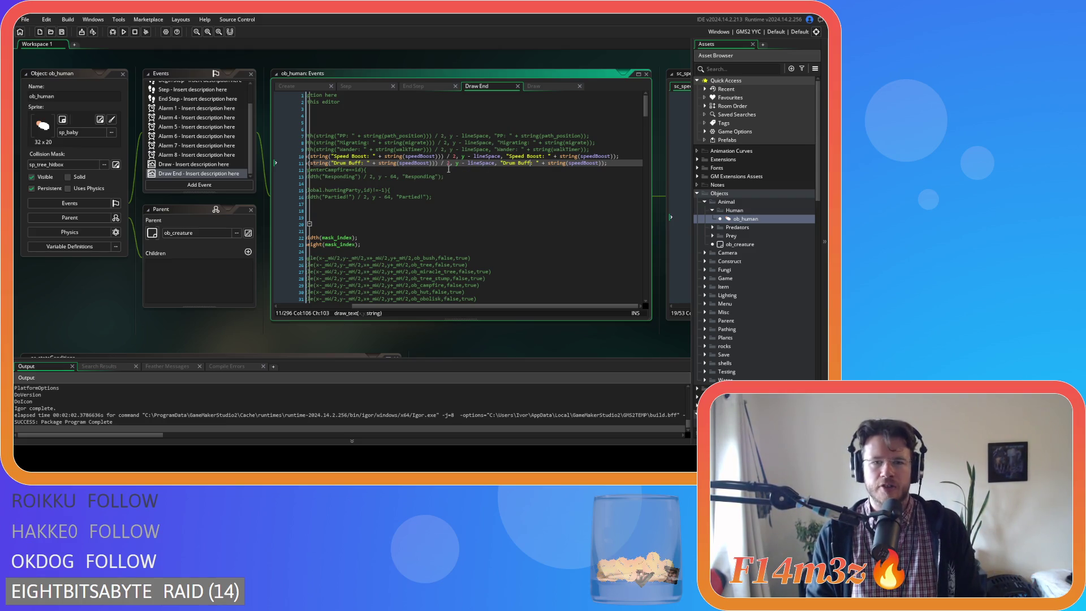
# Step: Change both speedBoost values on the new line to drumBoost, save, and run the game
pyautogui.doubleClick(429, 163)
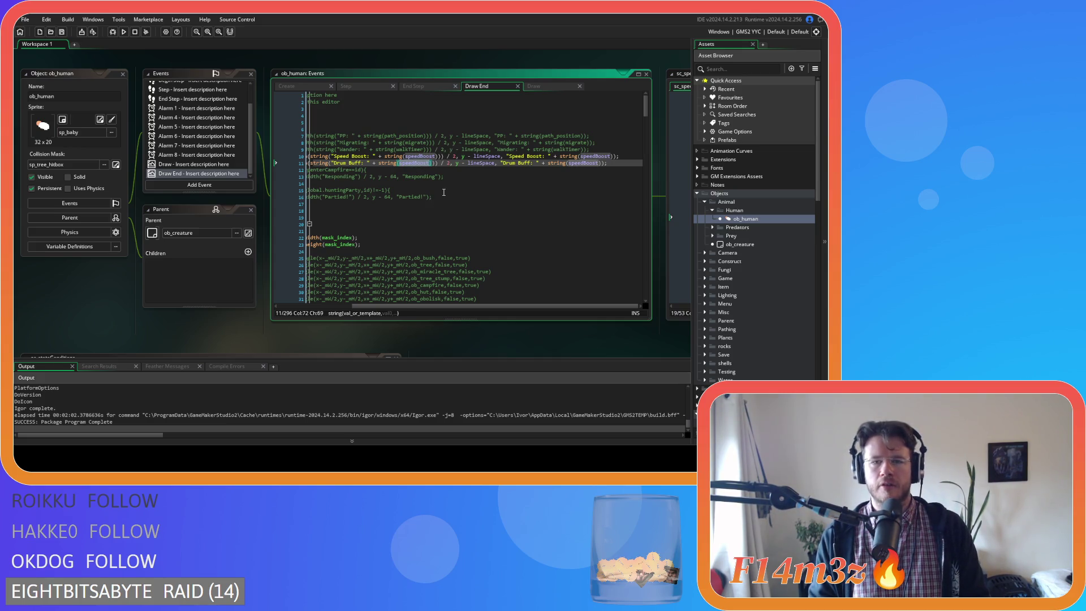
pyautogui.write('drum')
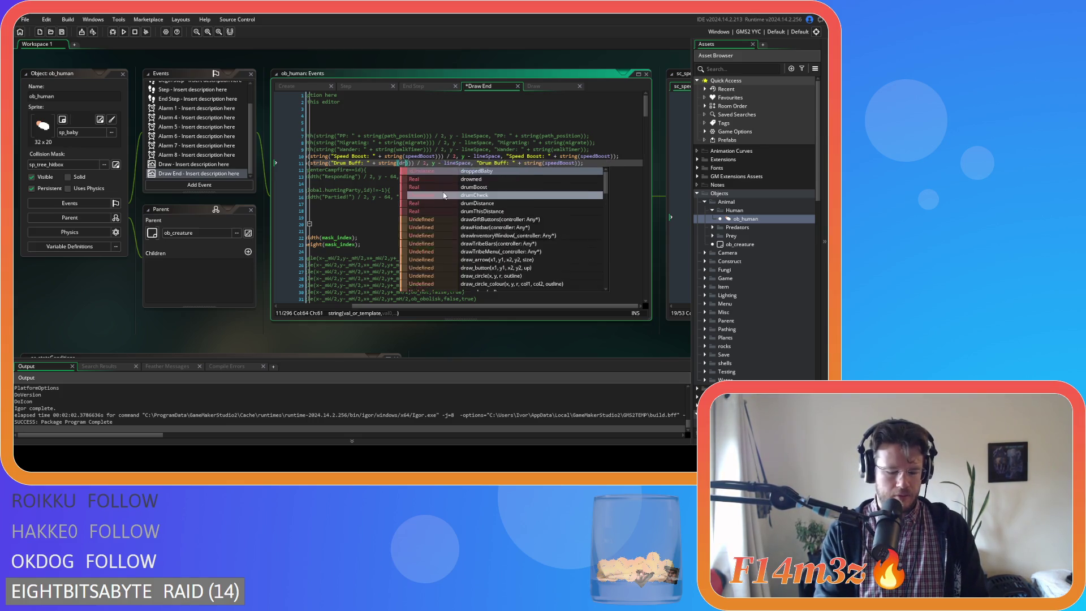
pyautogui.press('Return')
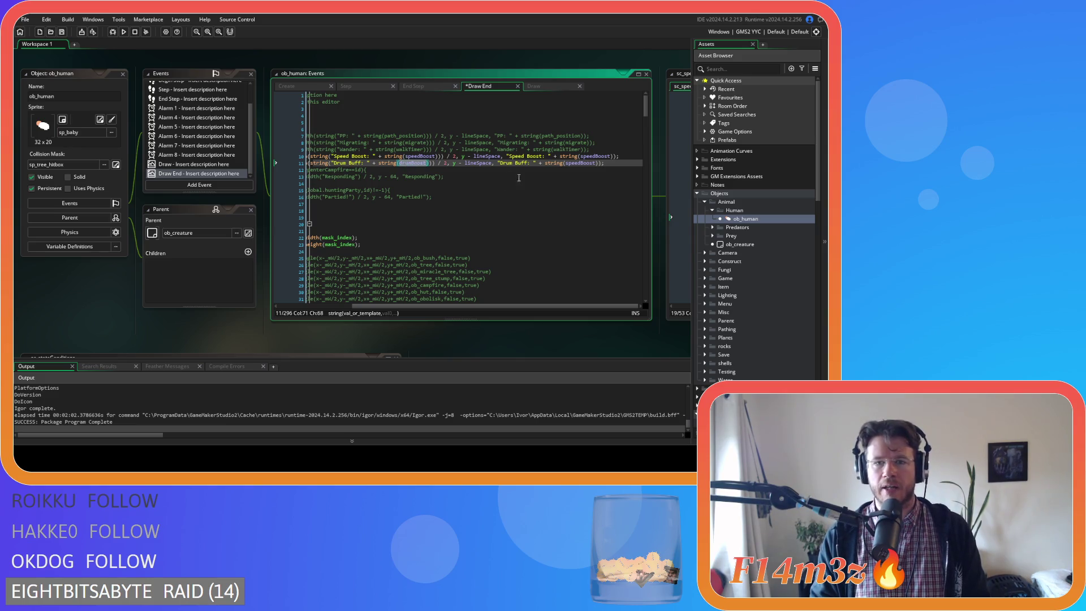
pyautogui.doubleClick(571, 165)
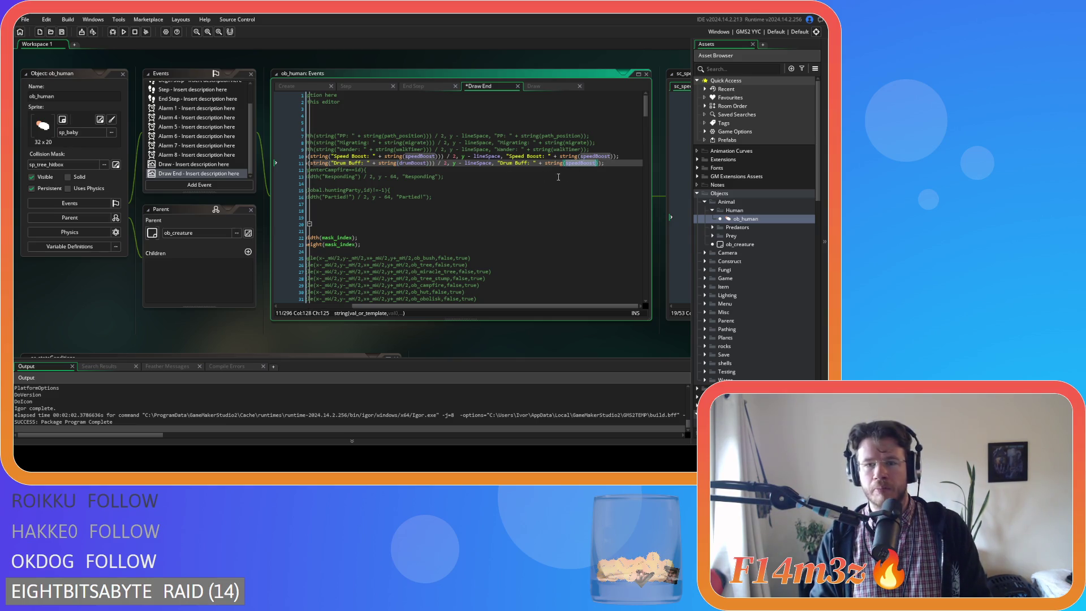
pyautogui.hotkey('ctrl', 'v')
pyautogui.click(608, 164)
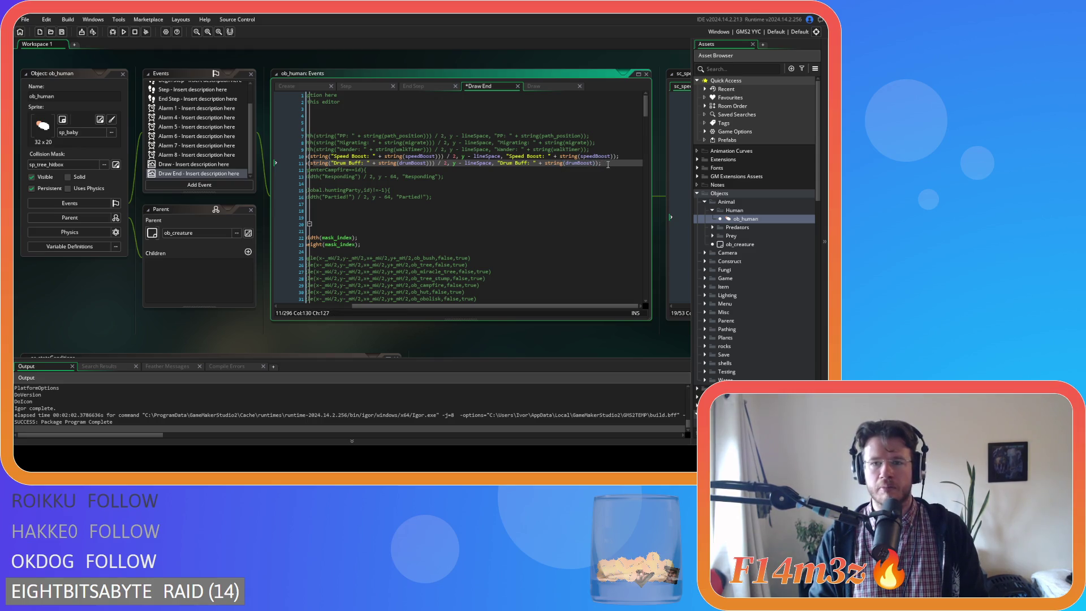
pyautogui.hotkey('ctrl', 's')
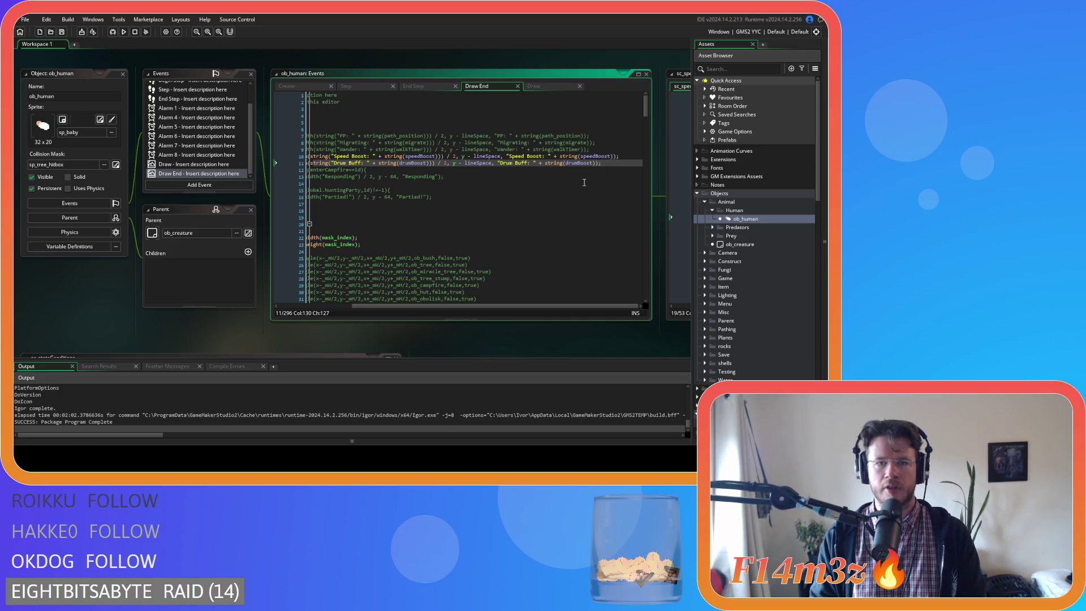
pyautogui.press('F5')
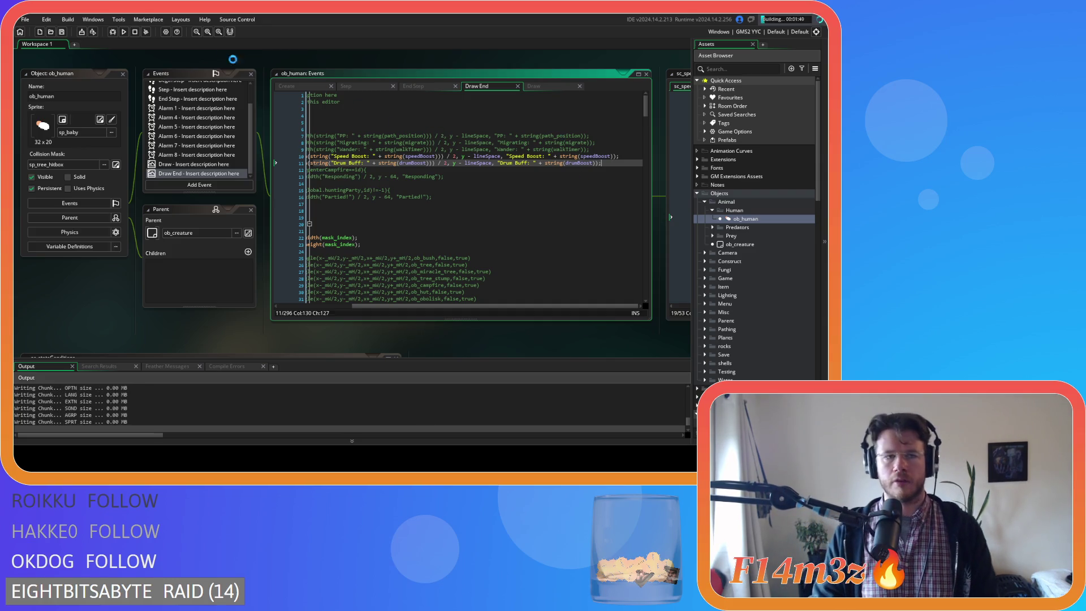
# Step: Stop the running game and switch the compile target from GMS2 YYC to GMS2 VM
pyautogui.click(135, 32)
pyautogui.moveTo(391, 305); pyautogui.dragTo(318, 305)
pyautogui.click(750, 32)
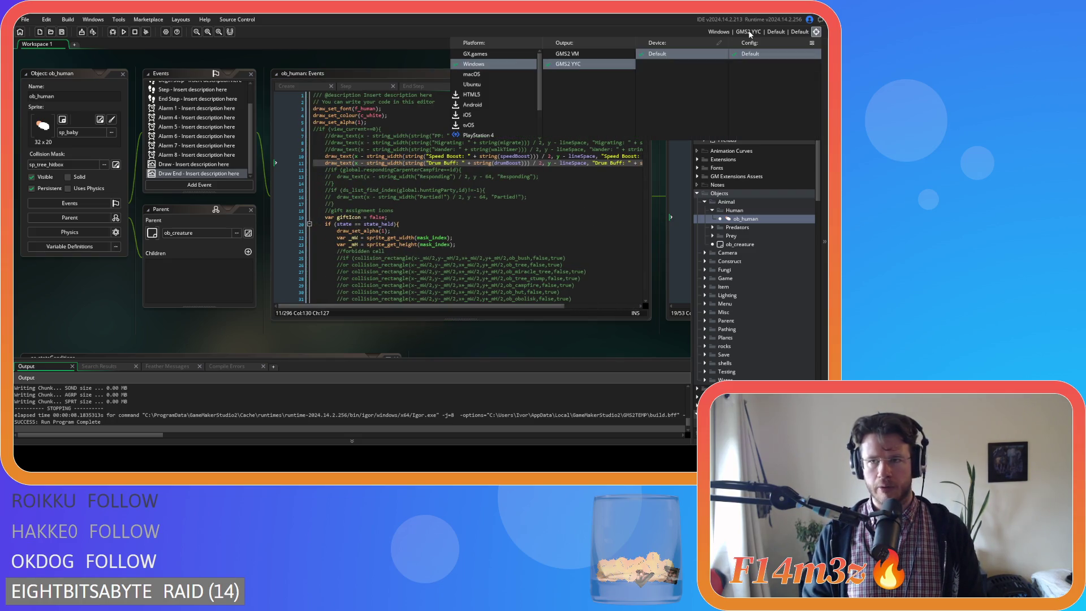
pyautogui.click(588, 55)
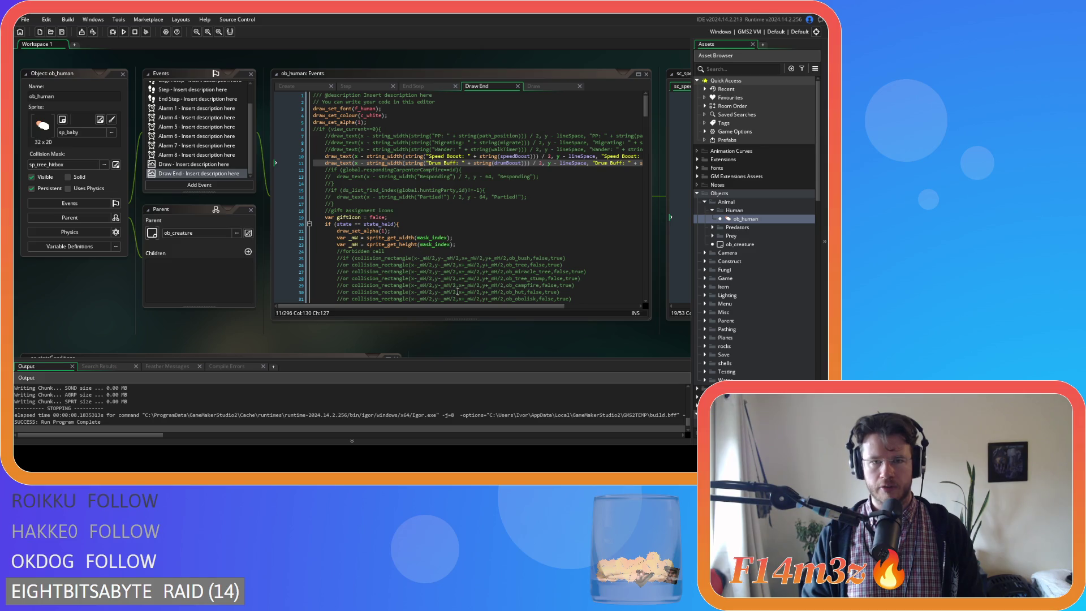
pyautogui.moveTo(452, 307)
pyautogui.mouseDown()
pyautogui.moveTo(521, 307)
pyautogui.moveTo(426, 298)
pyautogui.mouseUp()
pyautogui.hscroll(3, 426, 299)
pyautogui.hscroll(-3, 427, 295)
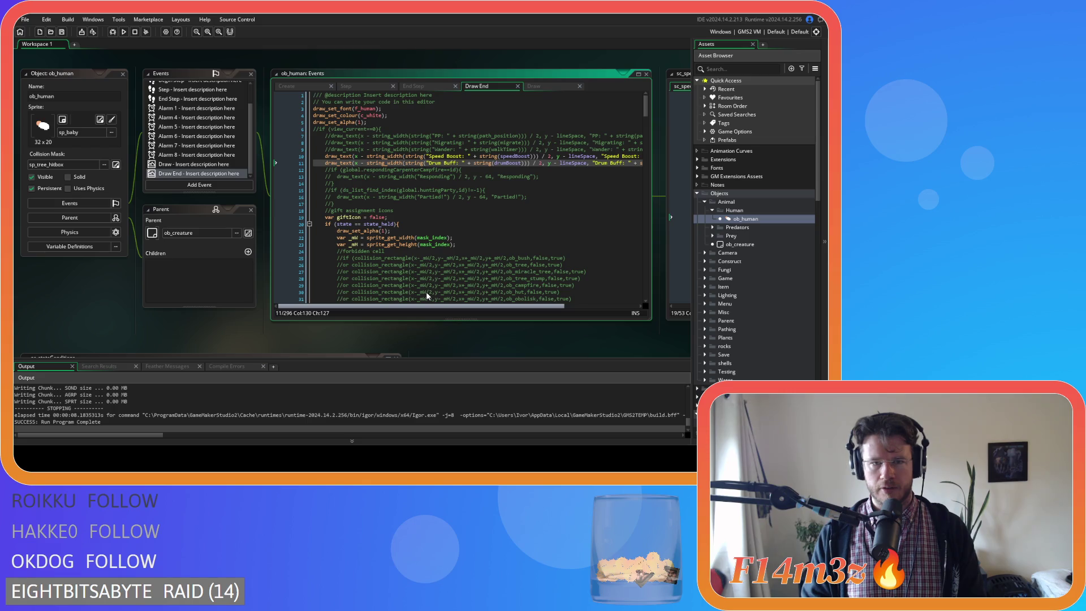
pyautogui.hscroll(3, 427, 296)
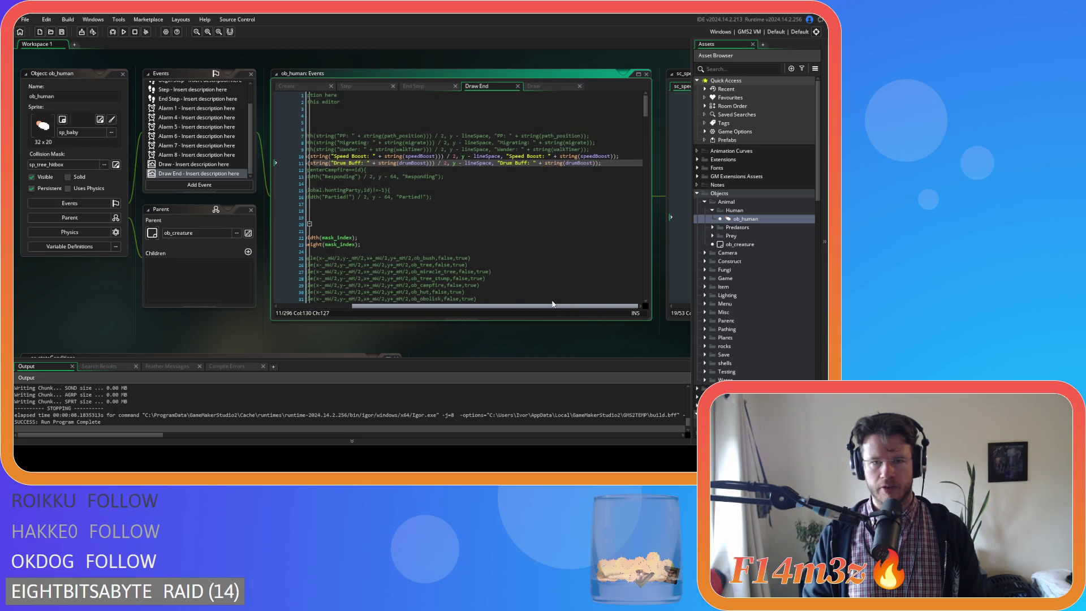
pyautogui.moveTo(553, 303); pyautogui.dragTo(403, 307)
pyautogui.hscroll(3, 430, 307)
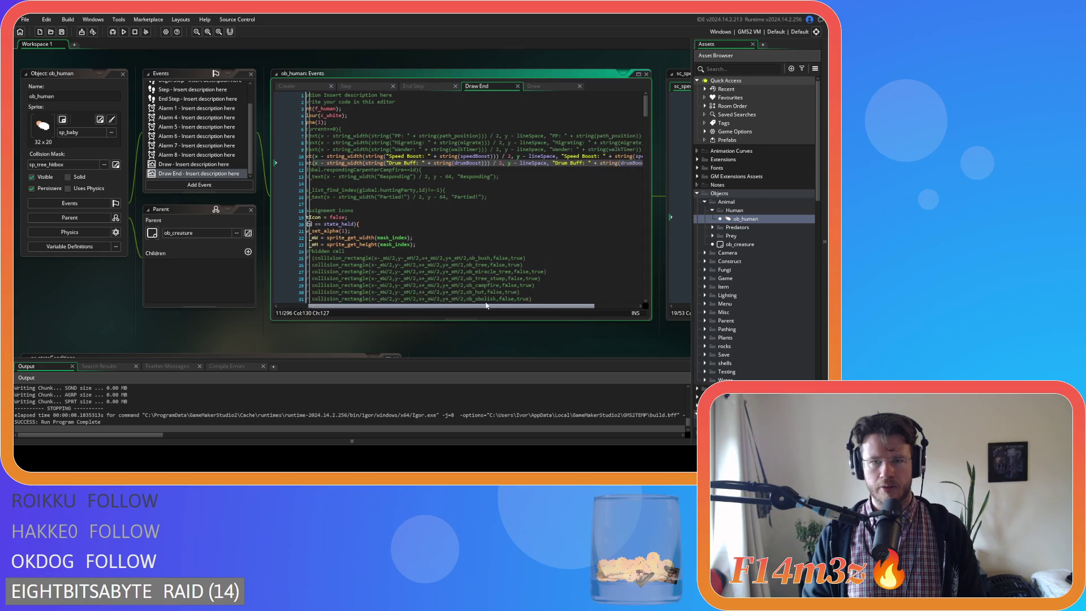
pyautogui.hscroll(-5, 518, 290)
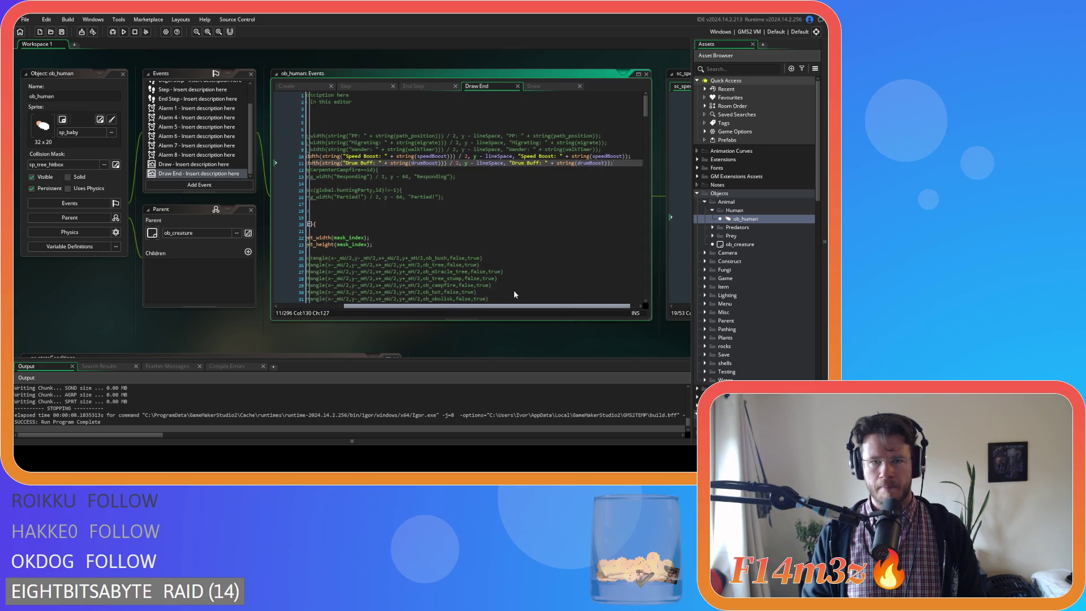
# Step: Replace lineSpace with 64 on the Speed Boost line and 80 on the Drum Buff line, save, and run
pyautogui.click(558, 158)
pyautogui.doubleClick(558, 157)
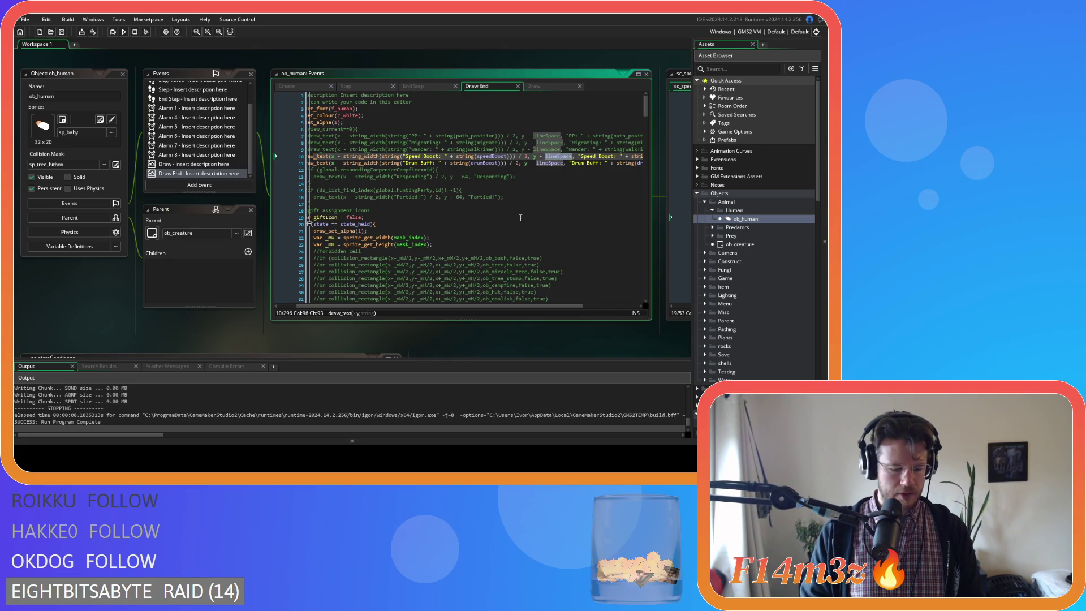
pyautogui.write('64')
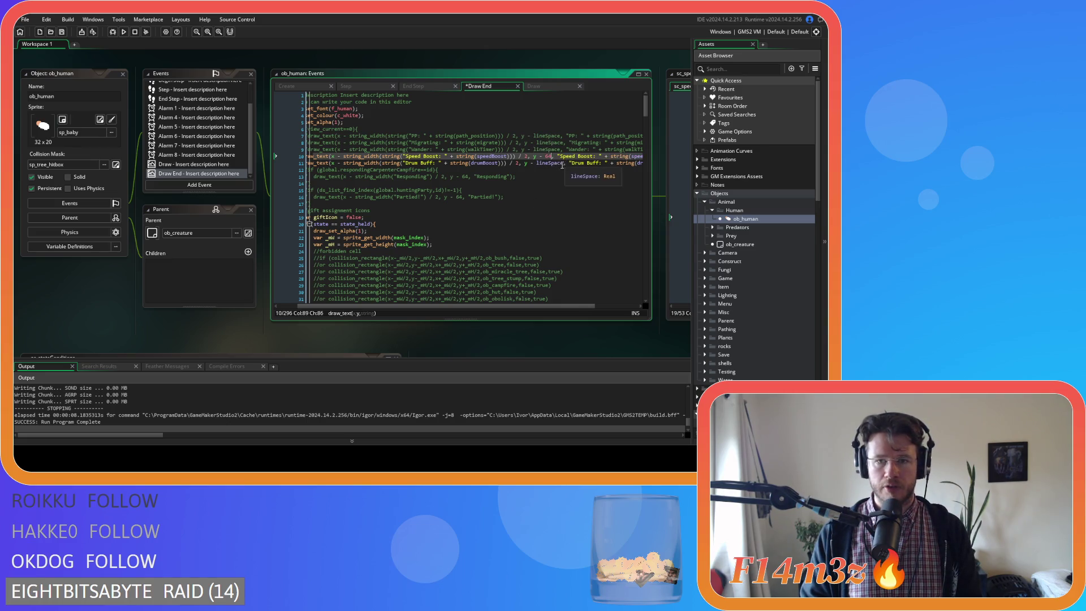
pyautogui.doubleClick(551, 163)
pyautogui.write('80')
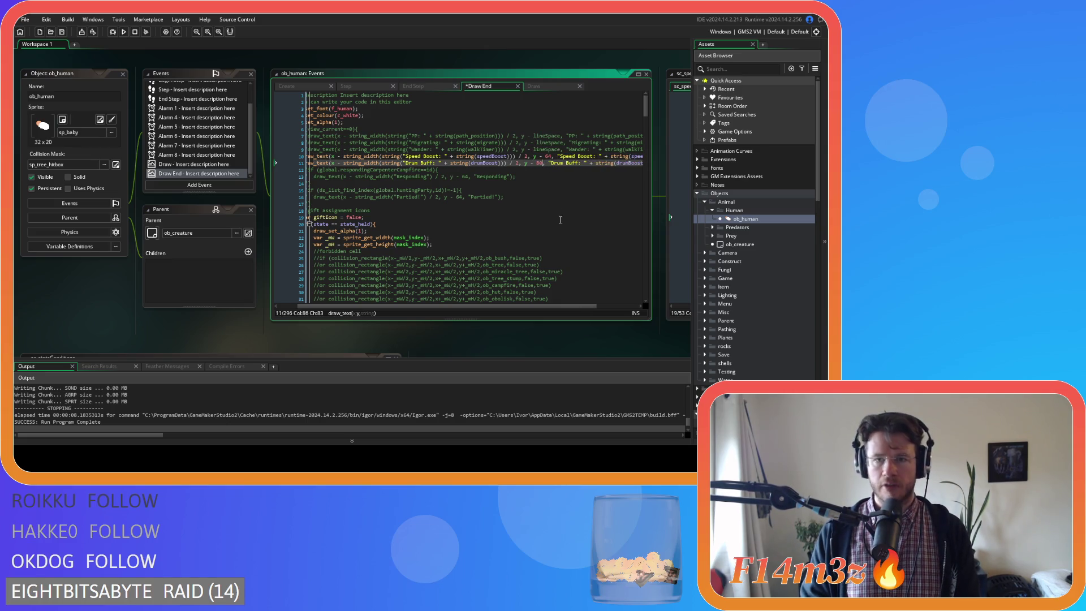
pyautogui.hotkey('ctrl', 's')
pyautogui.moveTo(543, 306); pyautogui.dragTo(518, 309)
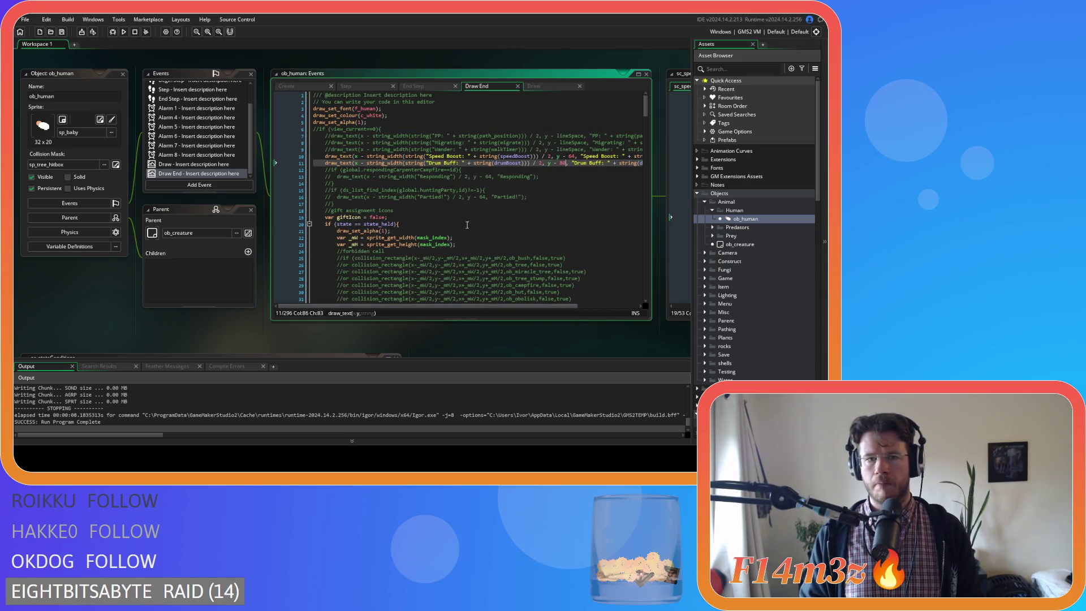
pyautogui.press('F5')
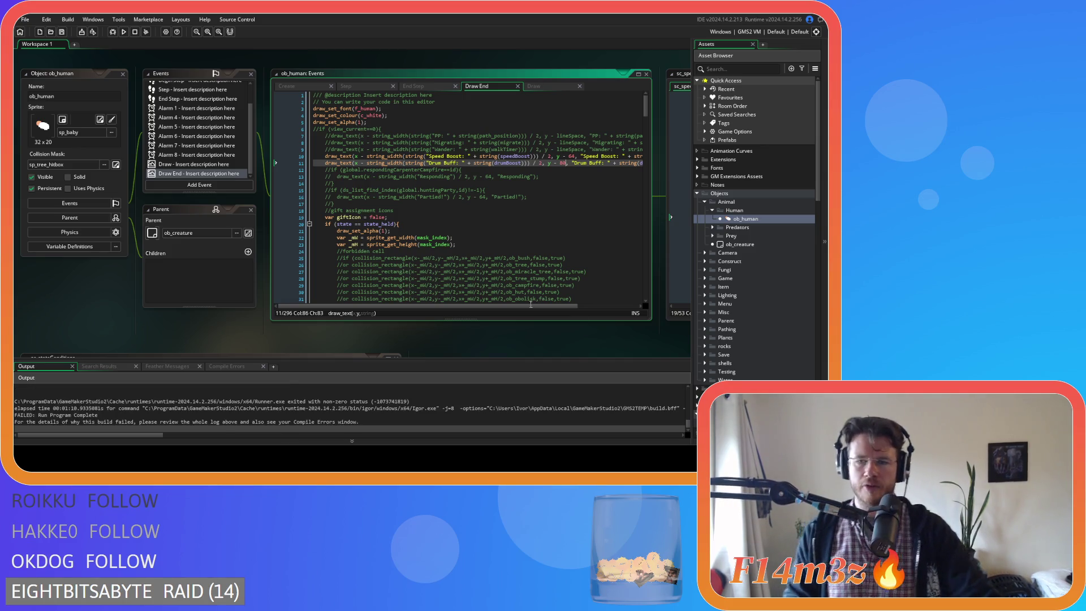
# Step: Scroll the Output log down to the FAILED run report after the game crashes
pyautogui.scroll(-15, 743, 357)
pyautogui.scroll(-1, 742, 357)
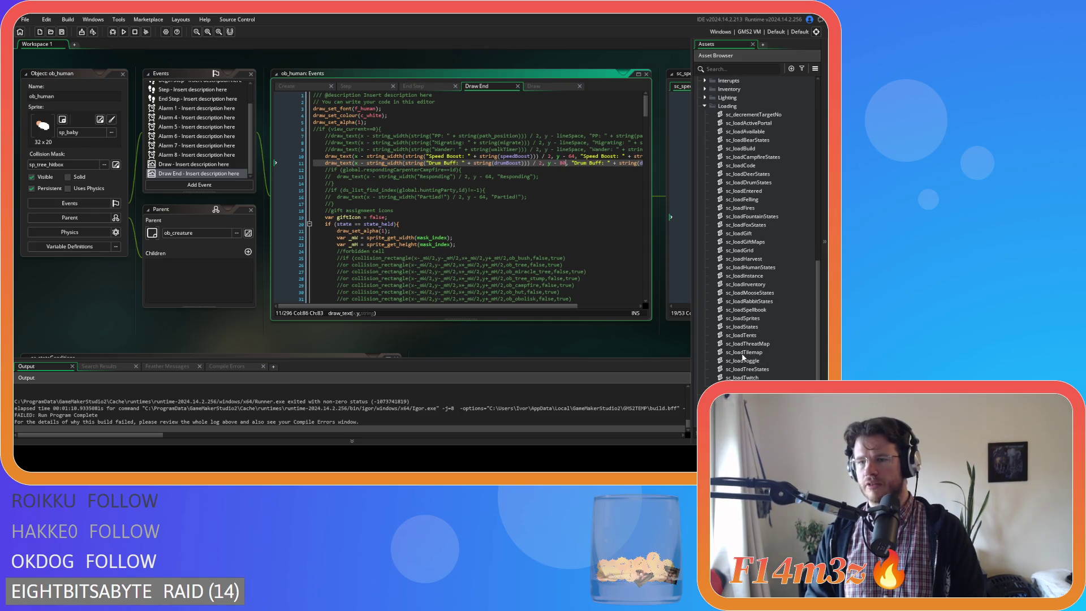
# Step: Open sc_loadSpellbook at its Divine Intervention check and find that miracle in the Output error
pyautogui.doubleClick(760, 312)
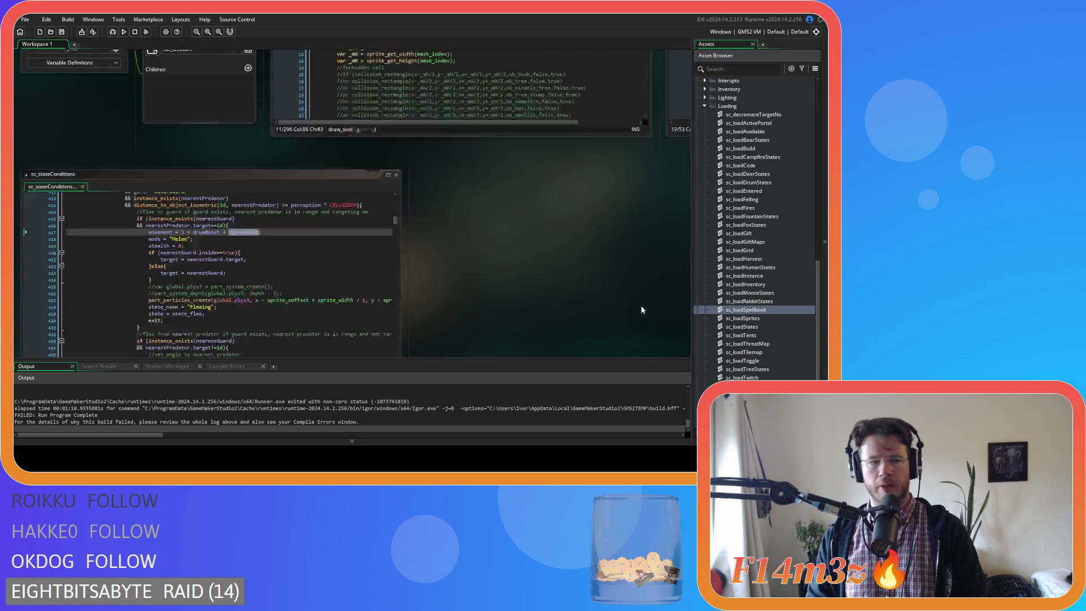
pyautogui.scroll(-2, 226, 215)
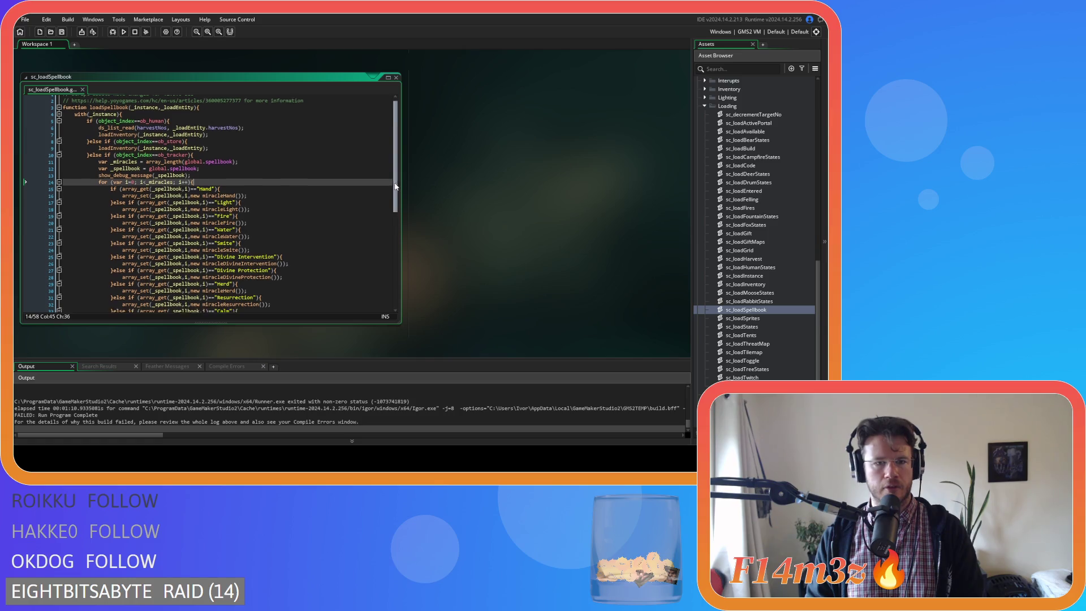
pyautogui.moveTo(220, 216); pyautogui.dragTo(248, 220)
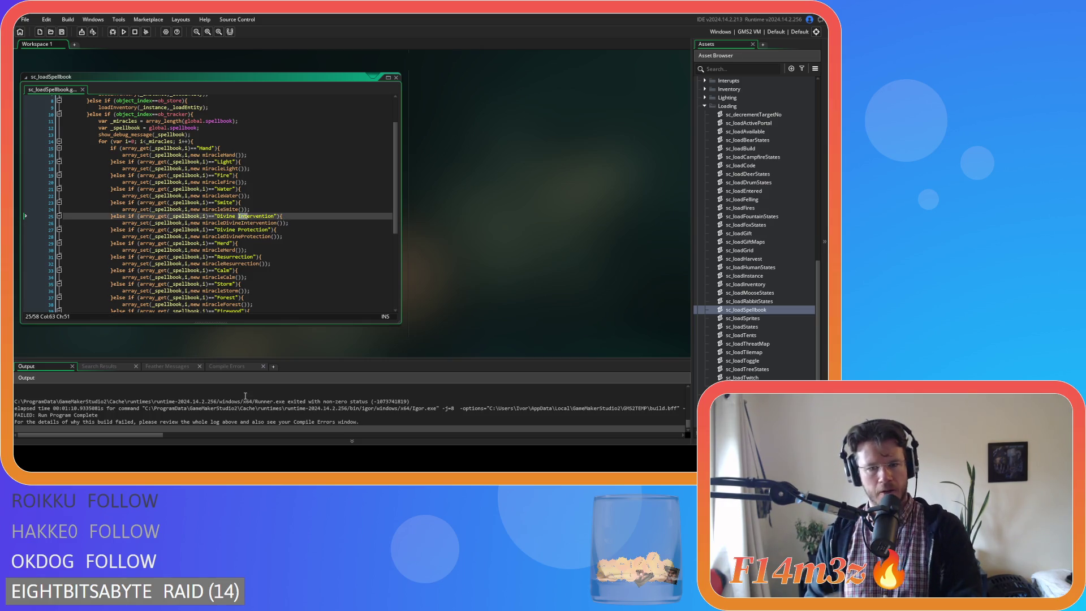
pyautogui.scroll(3, 245, 395)
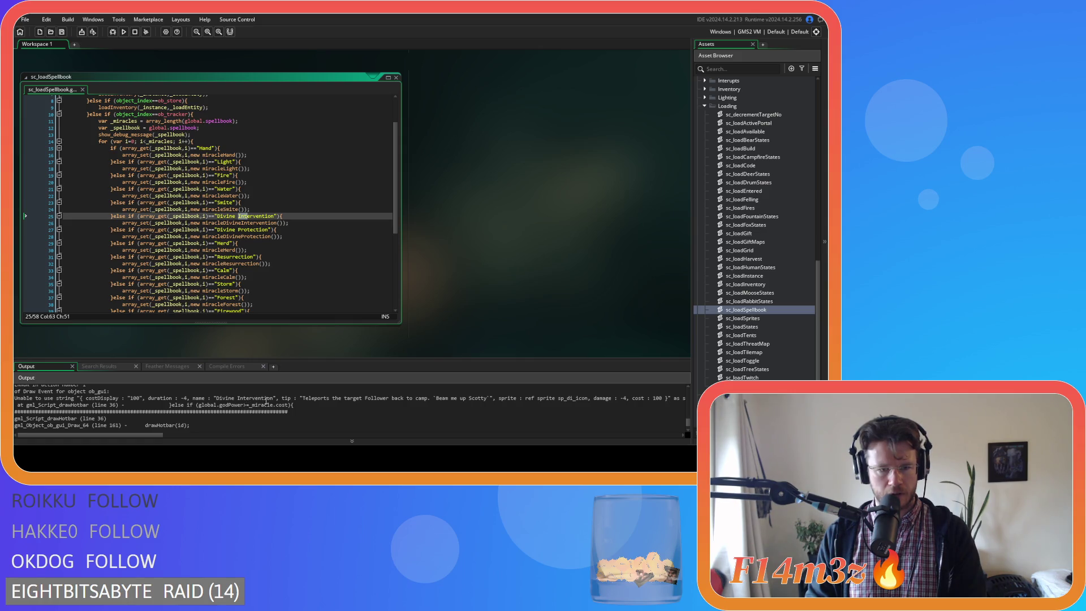
pyautogui.moveTo(219, 399); pyautogui.dragTo(268, 403)
pyautogui.click(272, 403)
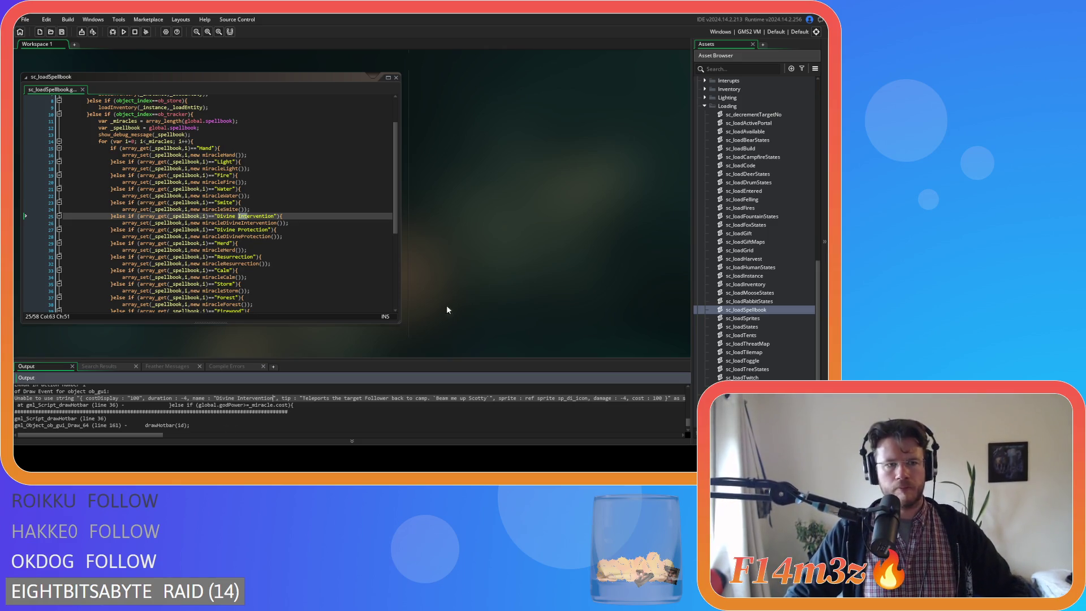
pyautogui.scroll(10, 742, 266)
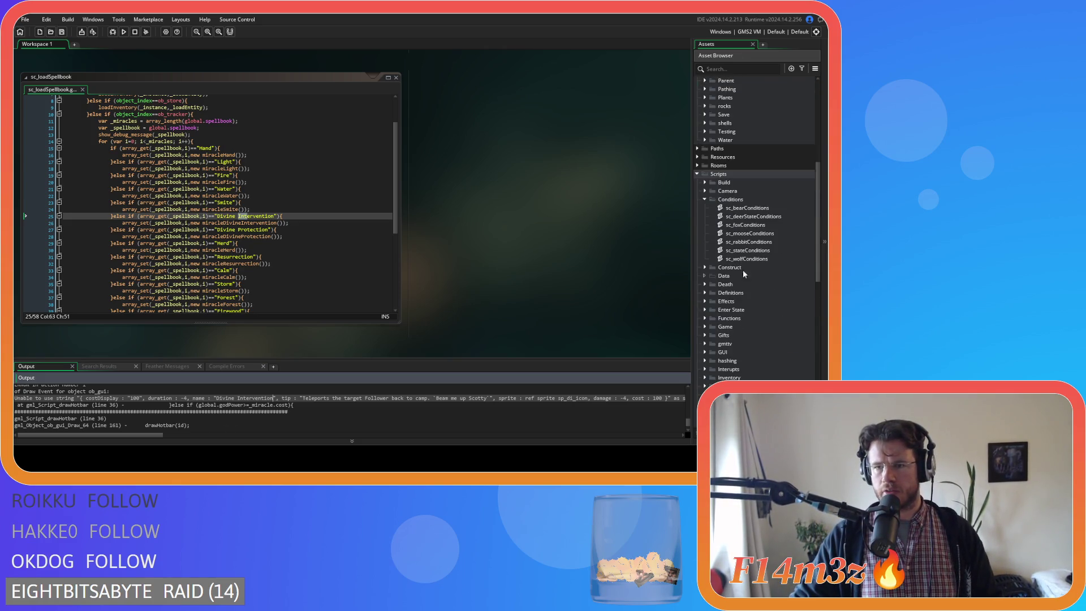
# Step: Expand the Save scripts folder and open sc_saveSpellbook to inspect its string conversion
pyautogui.click(705, 310)
pyautogui.scroll(-5, 755, 313)
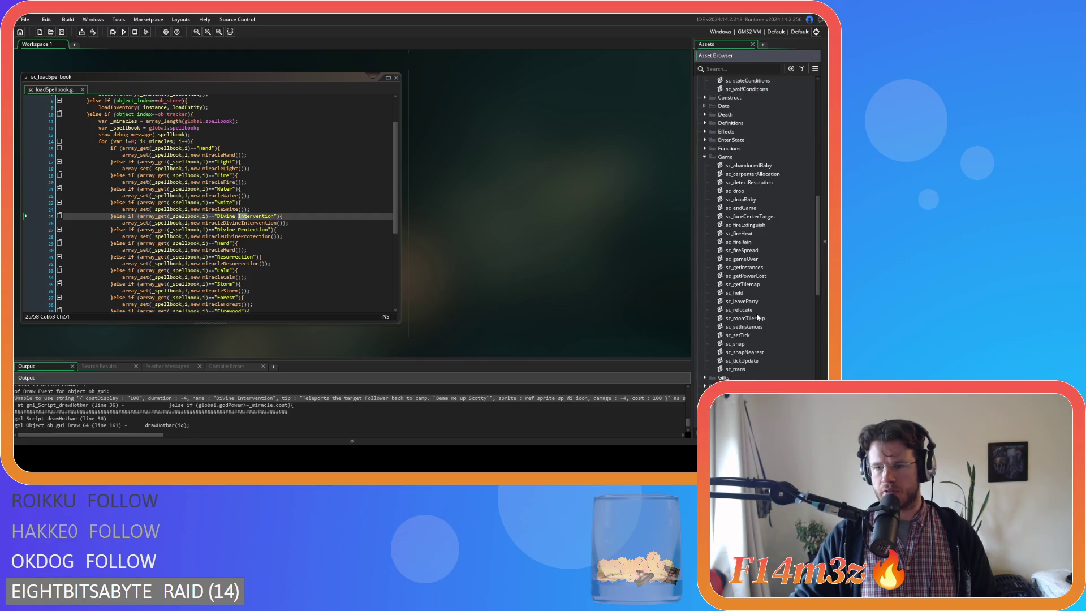
pyautogui.scroll(-10, 711, 226)
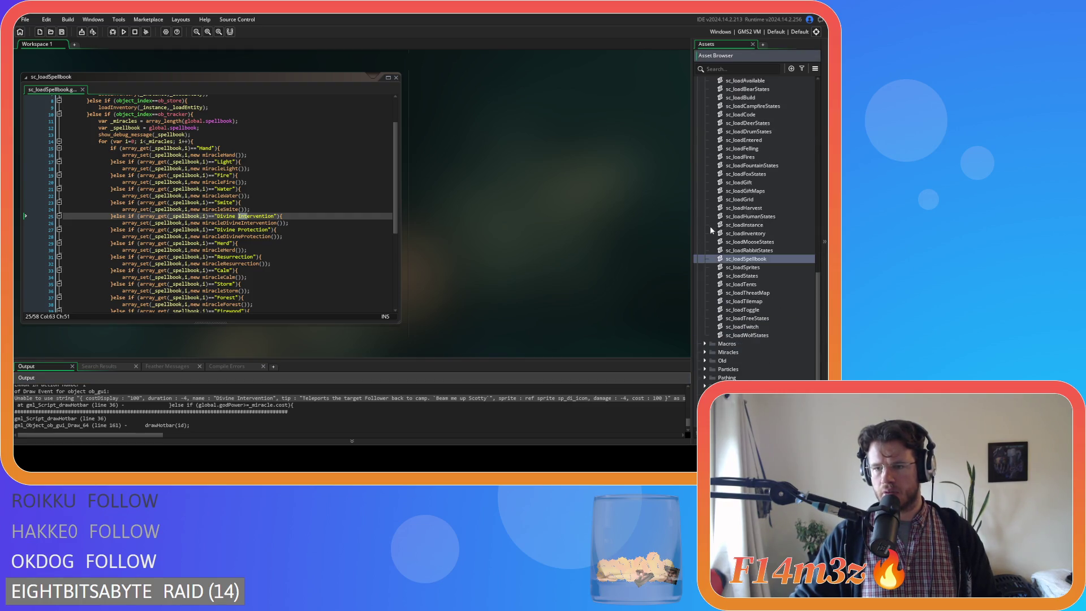
pyautogui.click(705, 335)
pyautogui.scroll(-10, 736, 331)
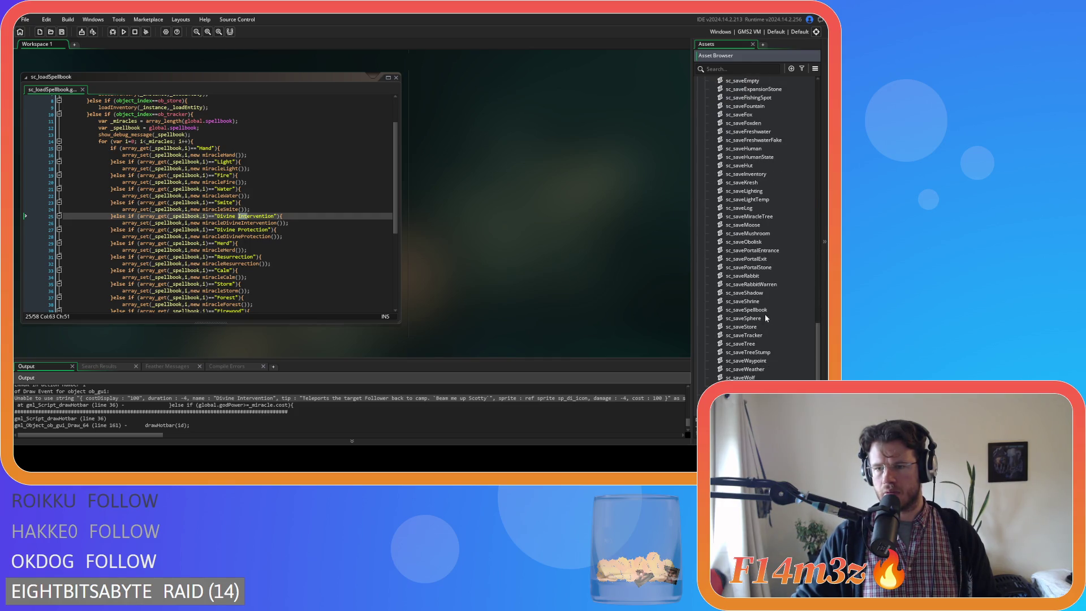
pyautogui.doubleClick(770, 310)
pyautogui.click(229, 177)
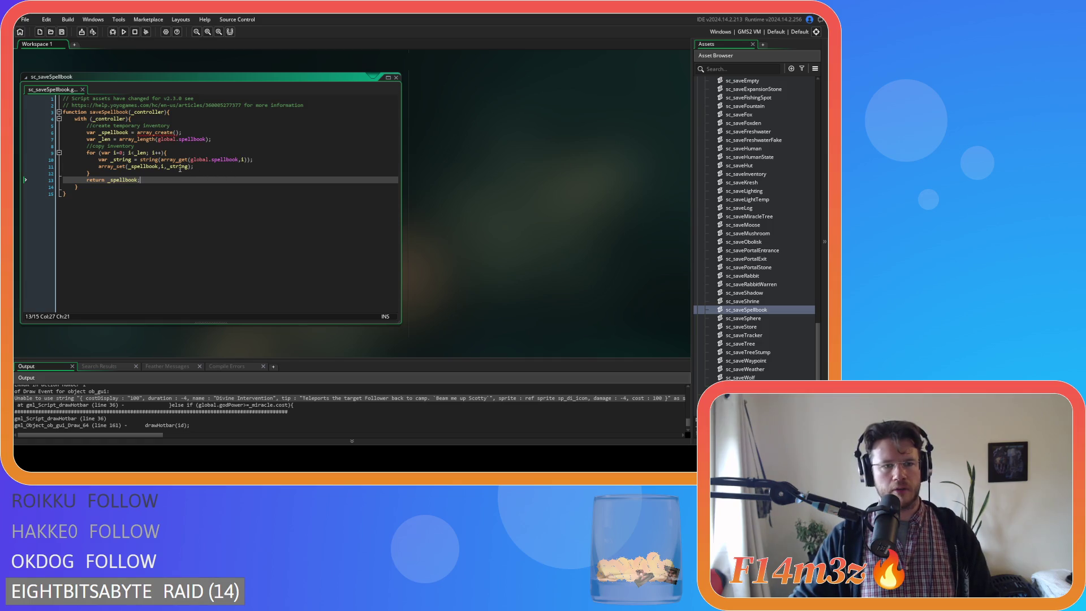
pyautogui.moveTo(158, 161)
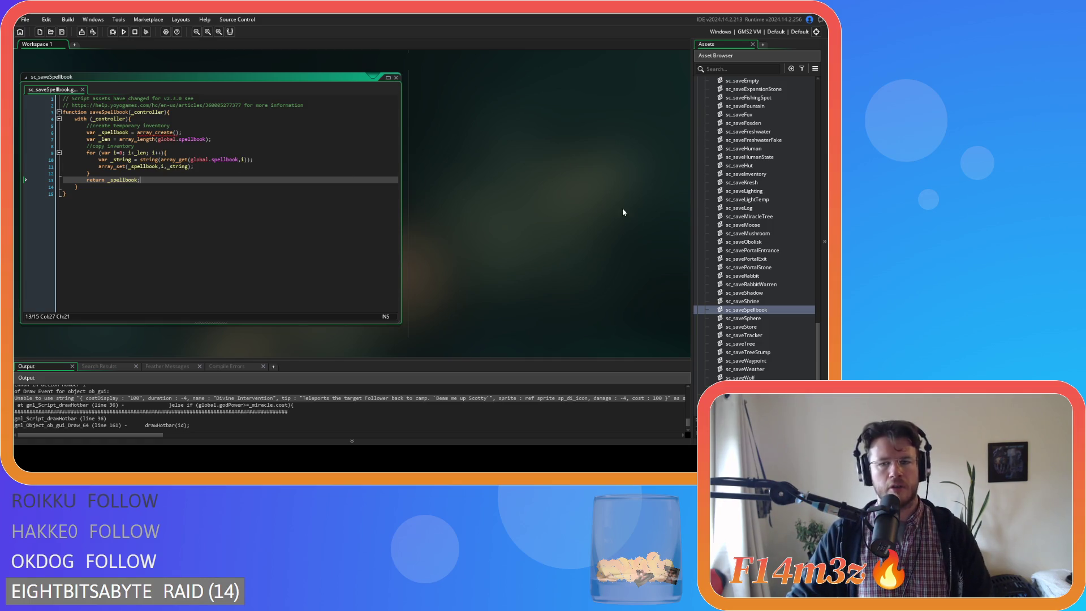
pyautogui.scroll(4, 796, 231)
pyautogui.scroll(10, 754, 215)
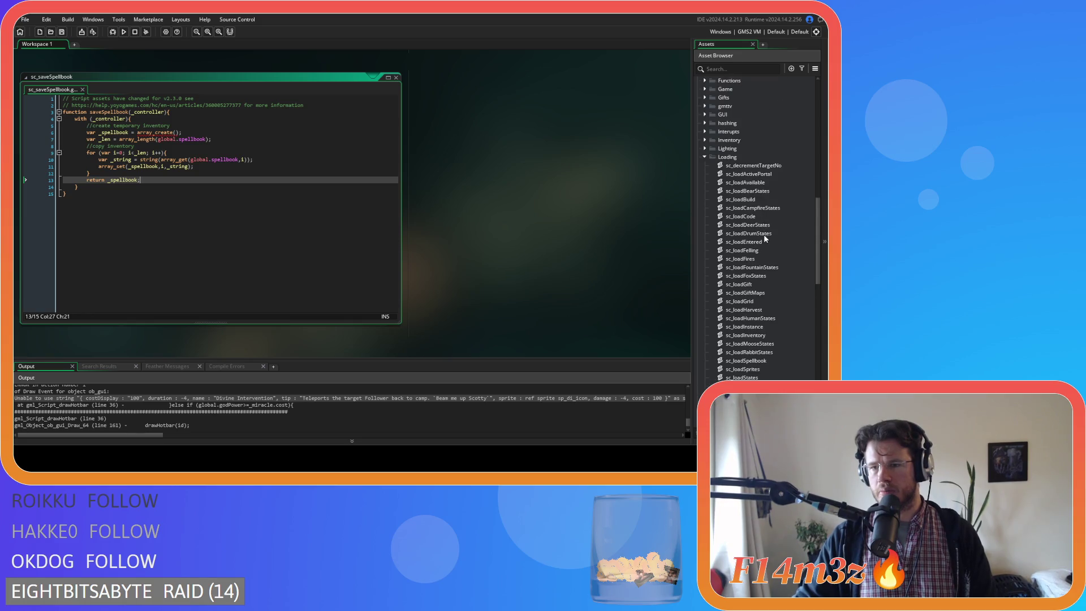
pyautogui.scroll(6, 735, 243)
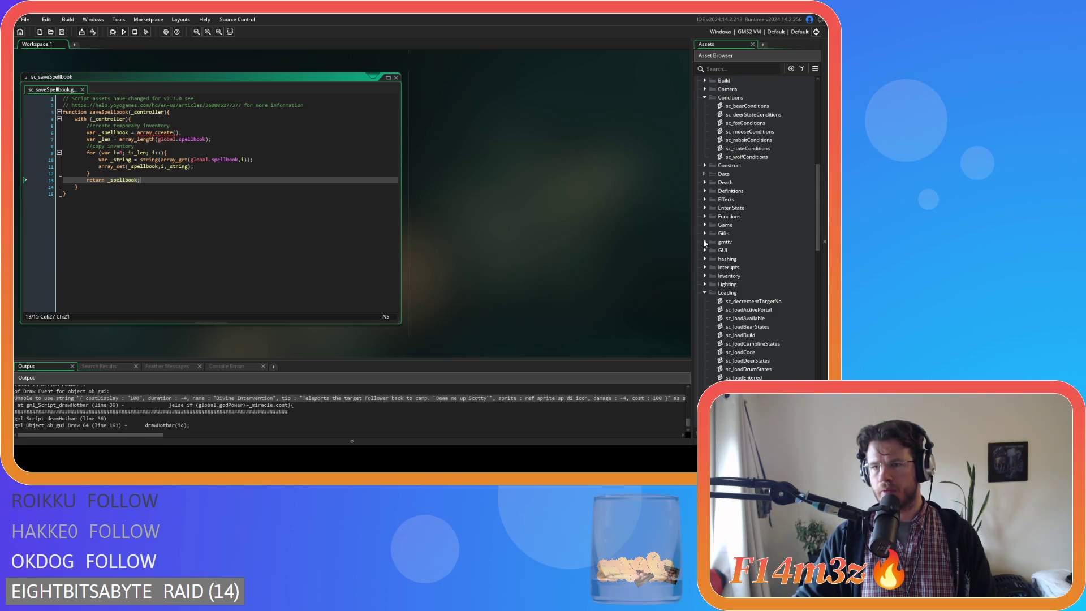
pyautogui.scroll(-5, 705, 243)
# Step: Expand the Miracles scripts folder and open sc_miracleDivineIntervention
pyautogui.click(705, 258)
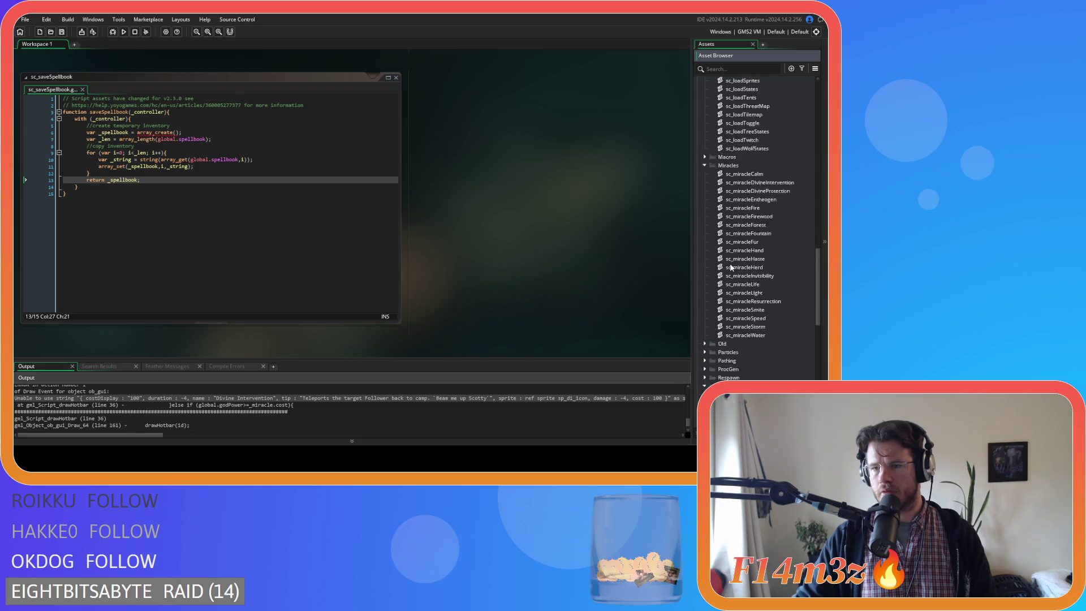
pyautogui.scroll(-2, 776, 192)
pyautogui.doubleClick(760, 149)
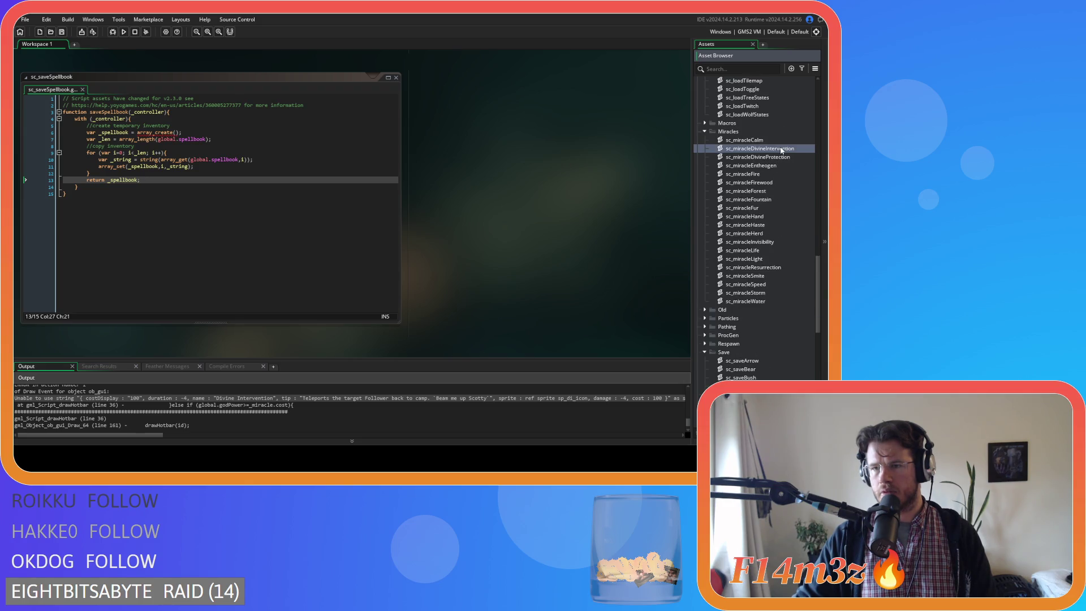
# Step: Inspect string(name) in toString and the 'Divine Intervention' name in sc_miracleDivineIntervention
pyautogui.scroll(-10, 284, 183)
pyautogui.scroll(-5, 284, 183)
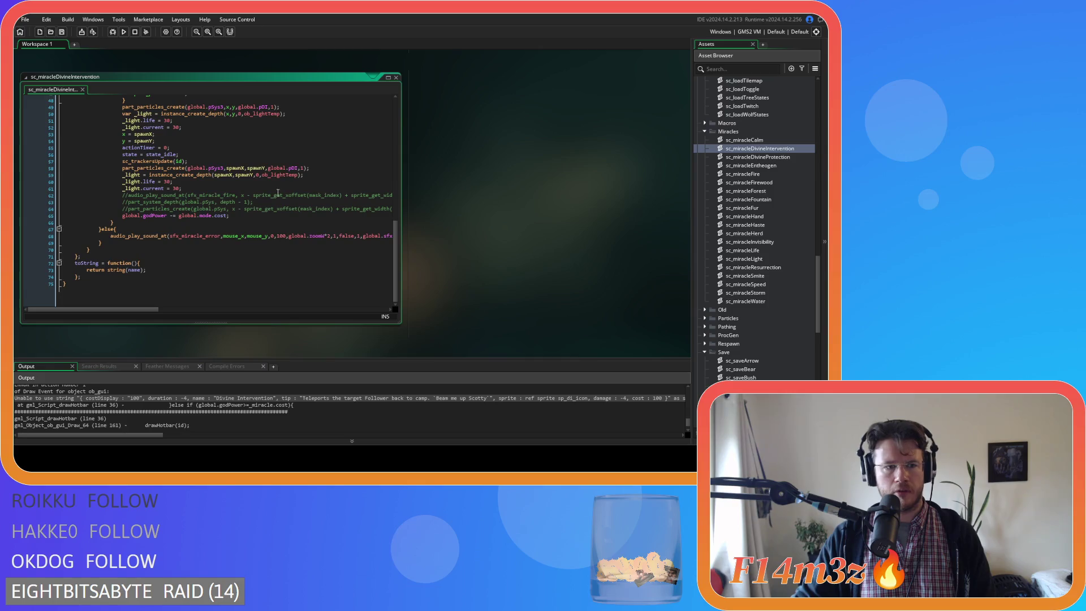
pyautogui.moveTo(107, 271)
pyautogui.mouseDown()
pyautogui.moveTo(169, 276)
pyautogui.moveTo(143, 277)
pyautogui.mouseUp()
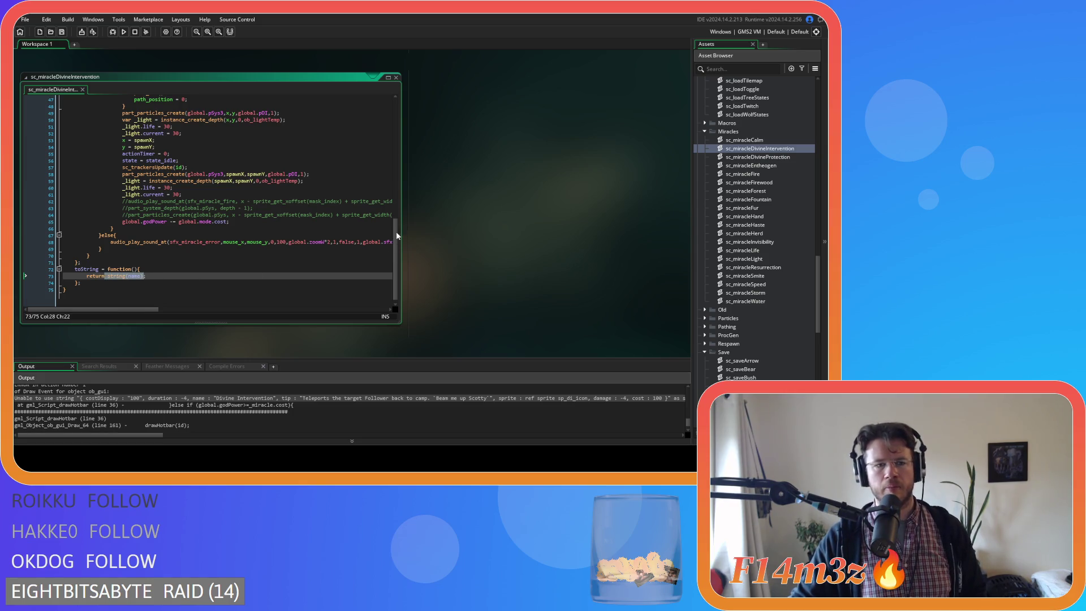
pyautogui.moveTo(396, 226); pyautogui.dragTo(411, 91)
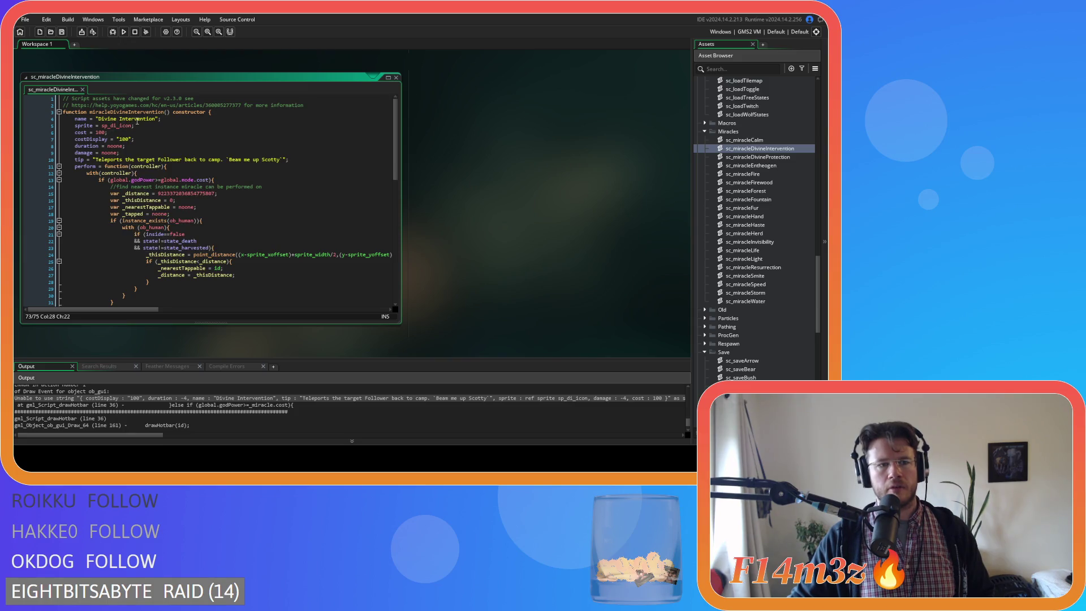
pyautogui.moveTo(157, 119); pyautogui.dragTo(100, 120)
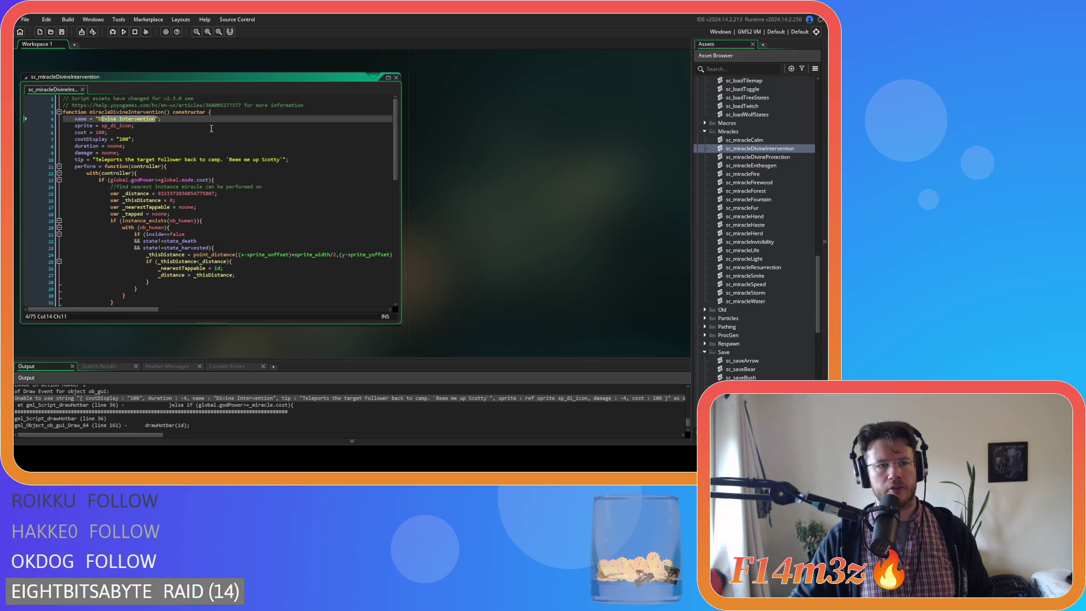
# Step: Check the costDisplay part of the Output error line, then reopen sc_saveSpellbook
pyautogui.scroll(-15, 222, 128)
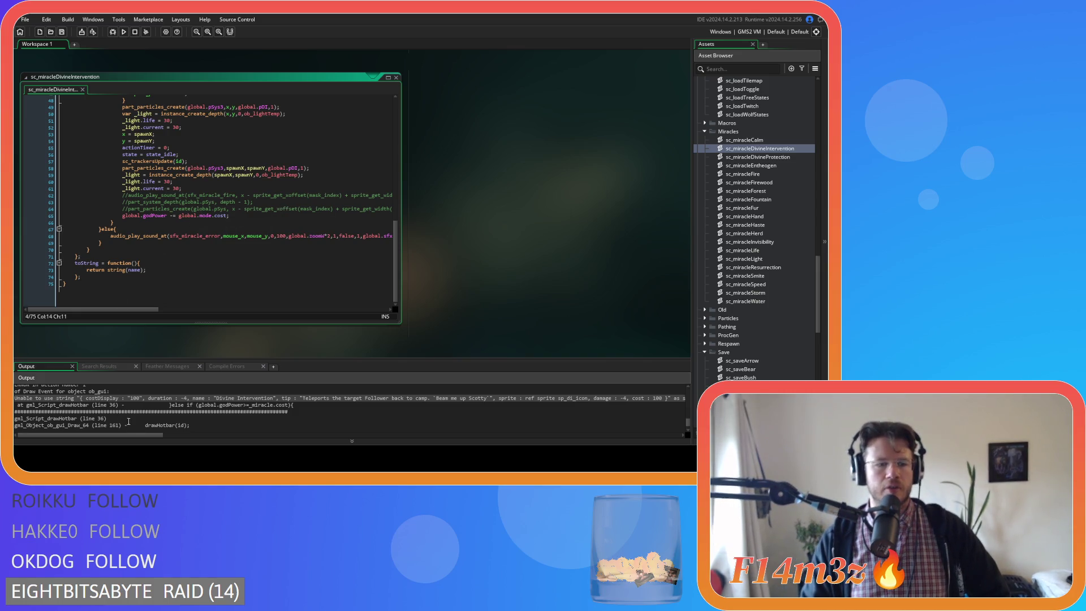
pyautogui.moveTo(83, 398)
pyautogui.mouseDown()
pyautogui.moveTo(691, 399)
pyautogui.moveTo(14, 398)
pyautogui.mouseUp()
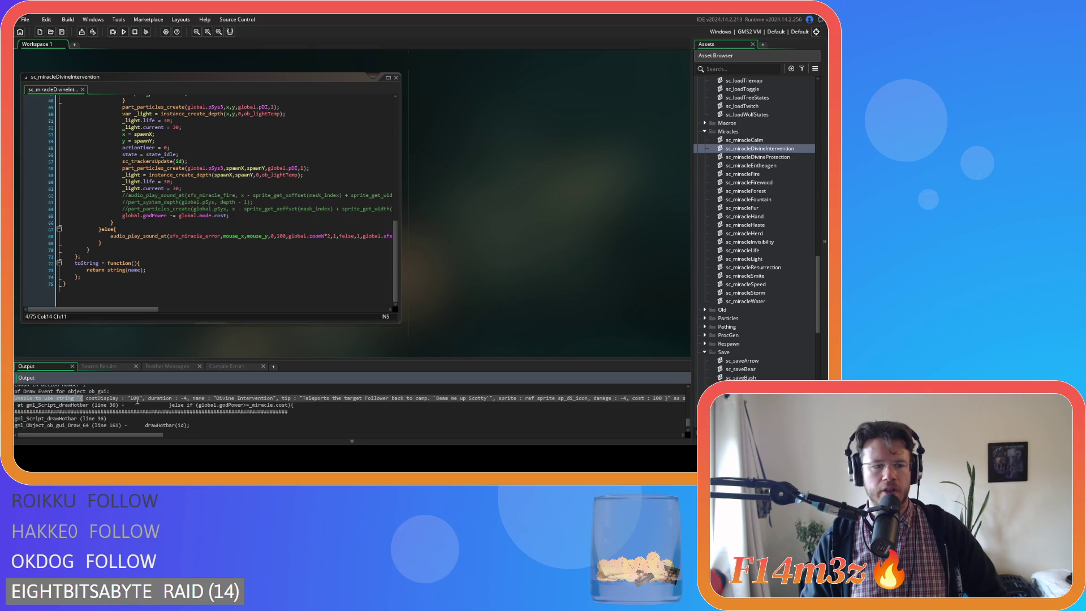
pyautogui.click(135, 399)
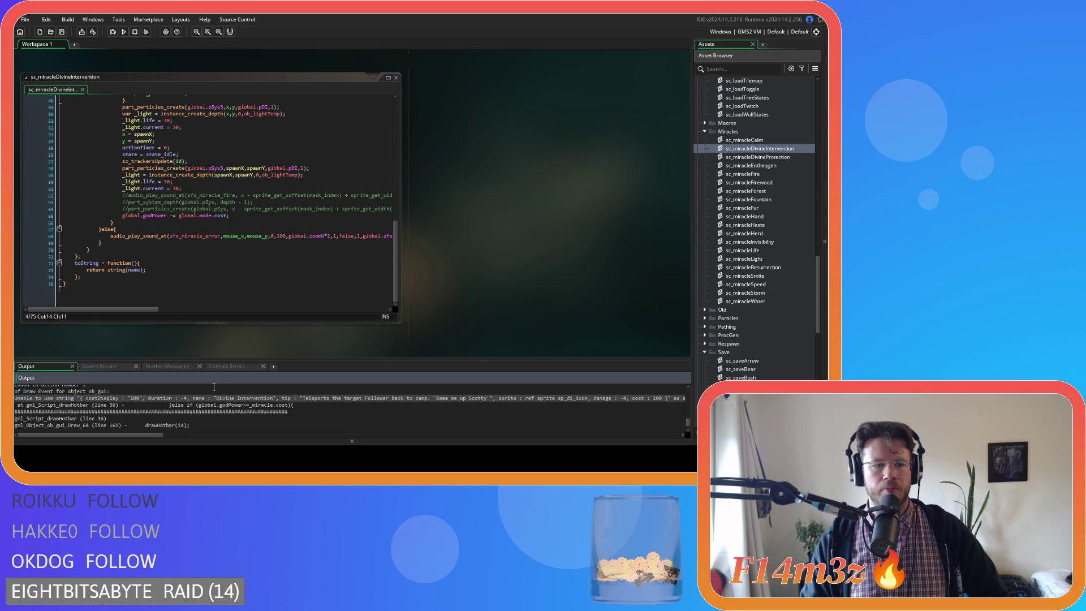
pyautogui.moveTo(396, 272)
pyautogui.mouseDown()
pyautogui.moveTo(387, 142)
pyautogui.moveTo(377, 276)
pyautogui.mouseUp()
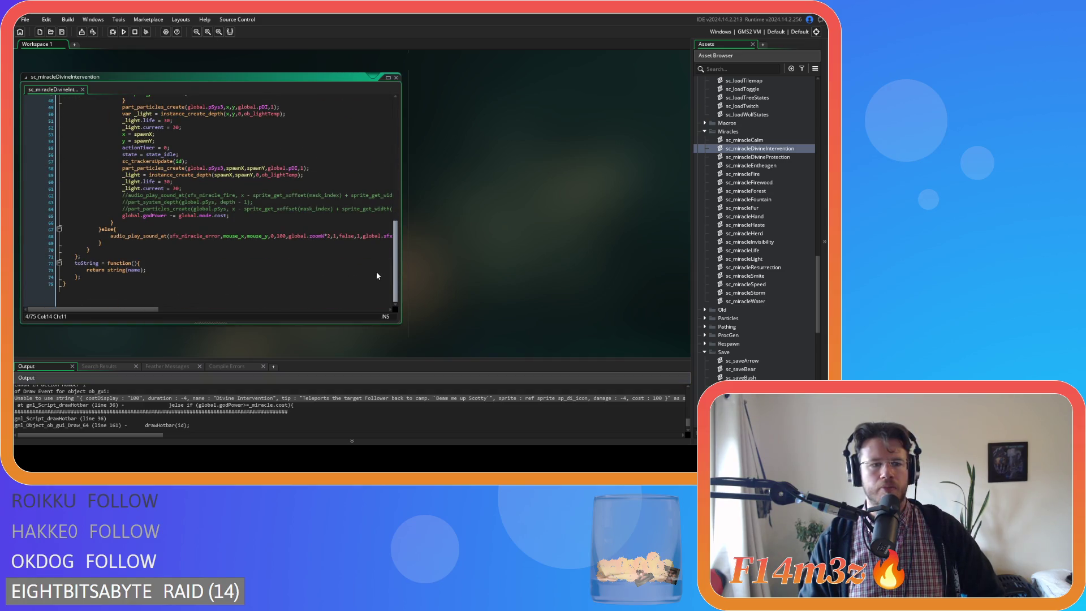
pyautogui.scroll(-8, 752, 366)
pyautogui.scroll(-3, 752, 367)
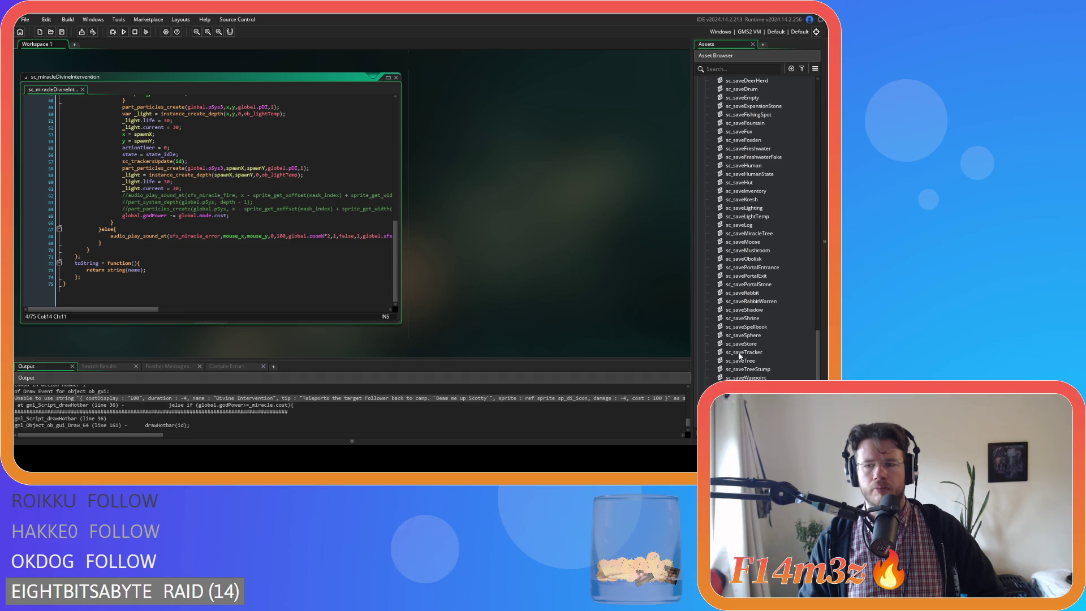
pyautogui.doubleClick(761, 327)
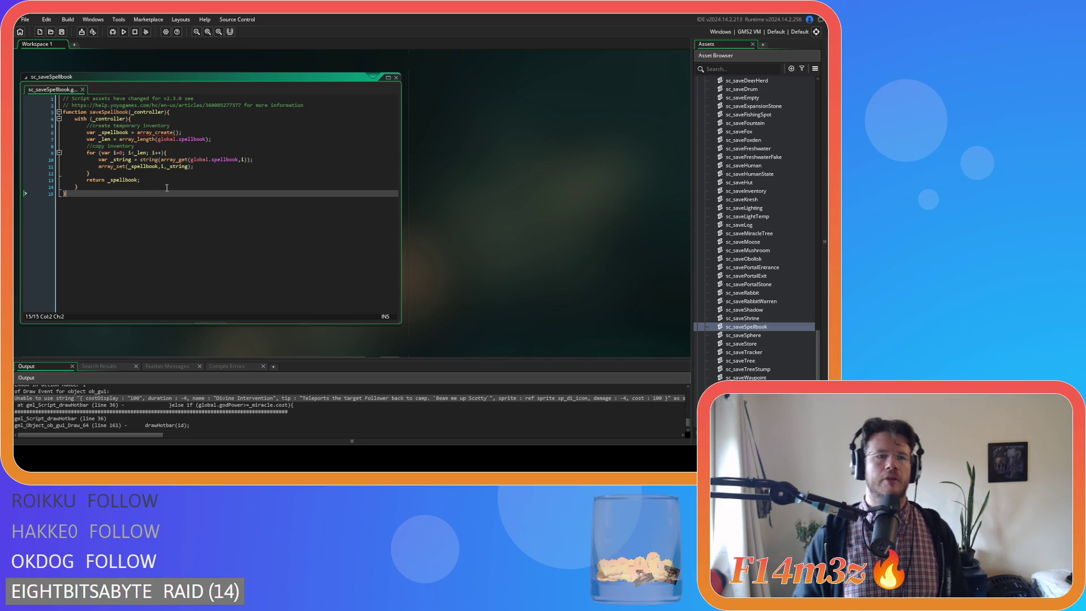
pyautogui.click(136, 181)
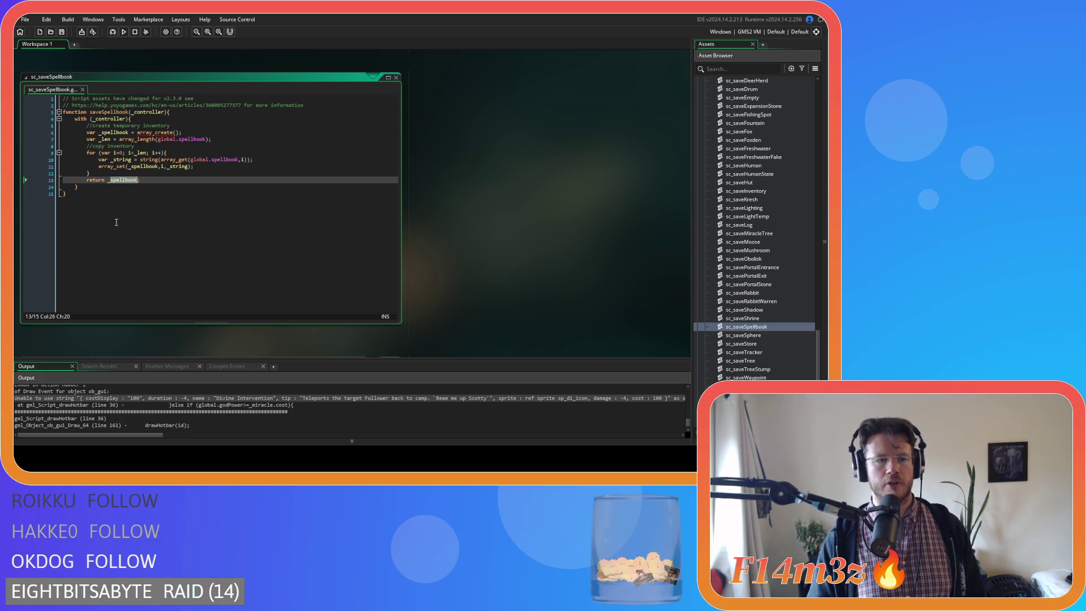
pyautogui.click(146, 179)
pyautogui.write(';')
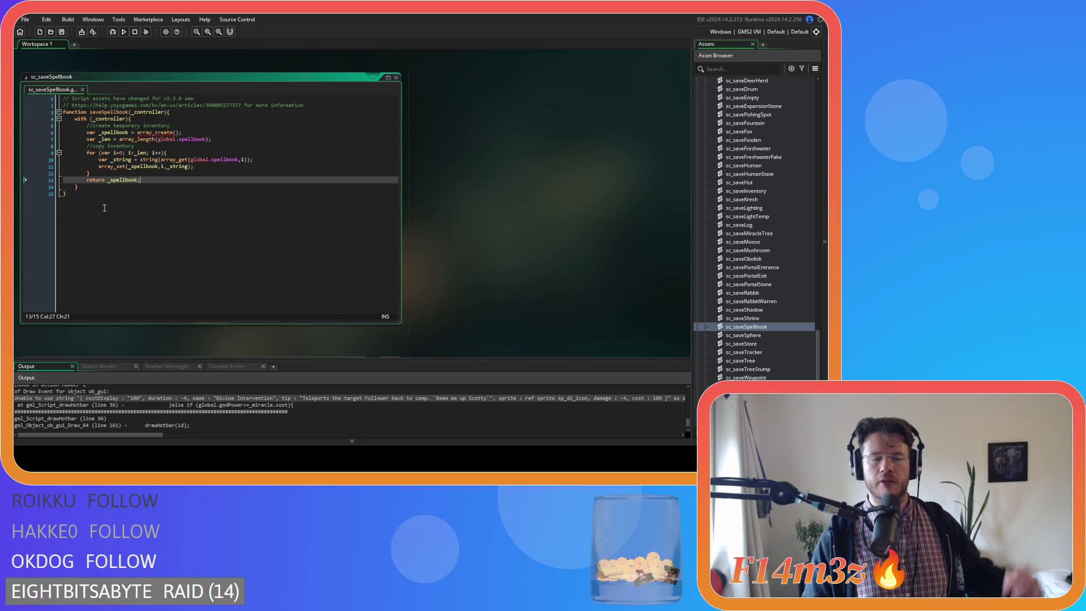
pyautogui.moveTo(164, 398); pyautogui.dragTo(298, 399)
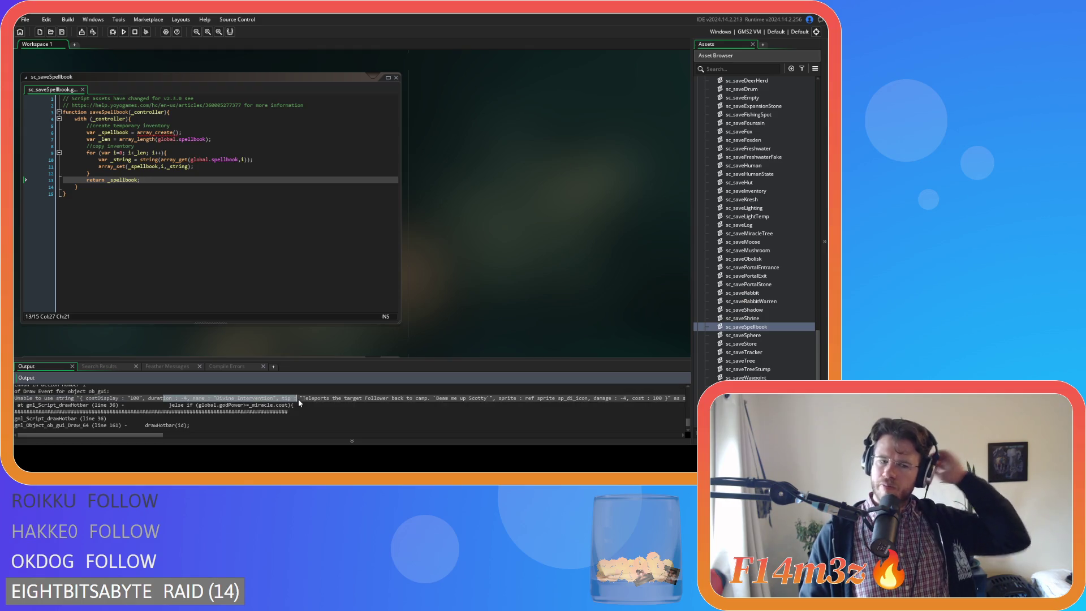
pyautogui.click(312, 408)
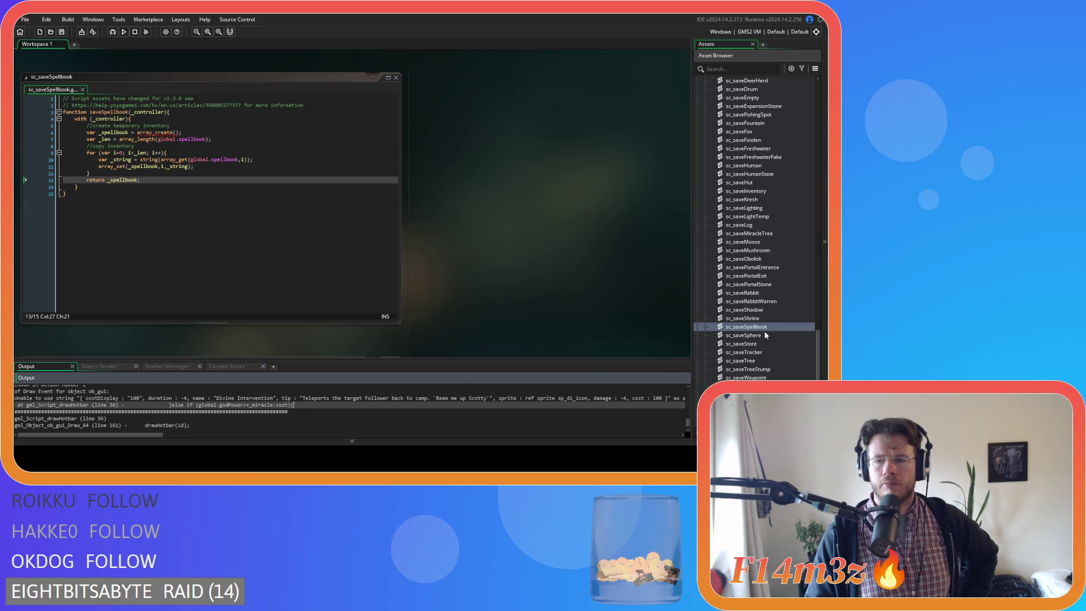
pyautogui.scroll(5, 764, 330)
pyautogui.scroll(6, 781, 327)
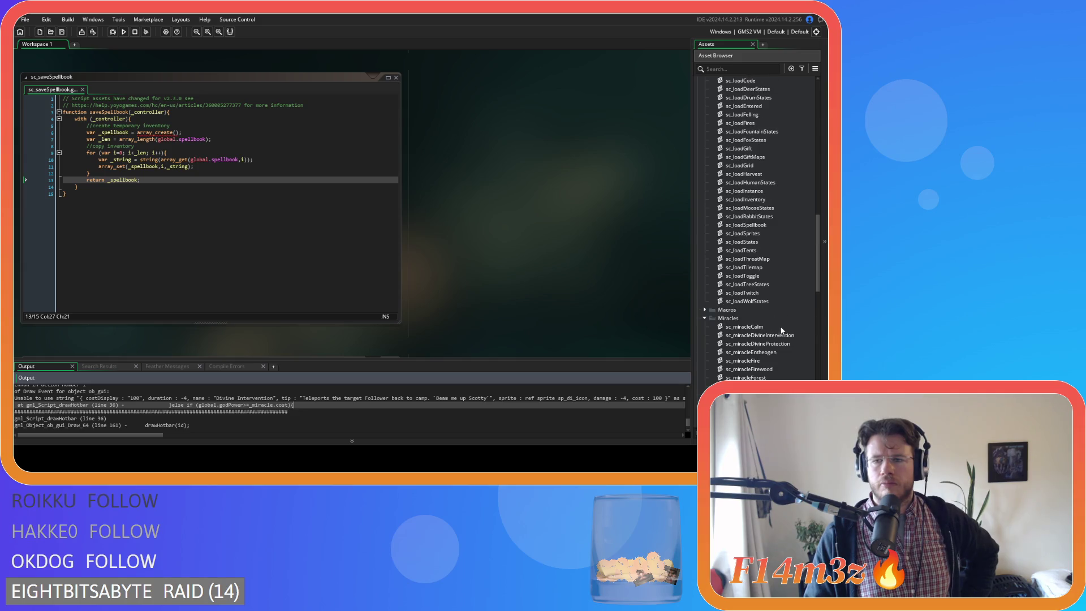
# Step: Open sc_loadSpellbook and locate its show_debug_message(_spellbook) line
pyautogui.doubleClick(747, 258)
pyautogui.click(310, 244)
pyautogui.moveTo(396, 186)
pyautogui.mouseDown()
pyautogui.moveTo(384, 272)
pyautogui.moveTo(399, 171)
pyautogui.moveTo(398, 210)
pyautogui.mouseUp()
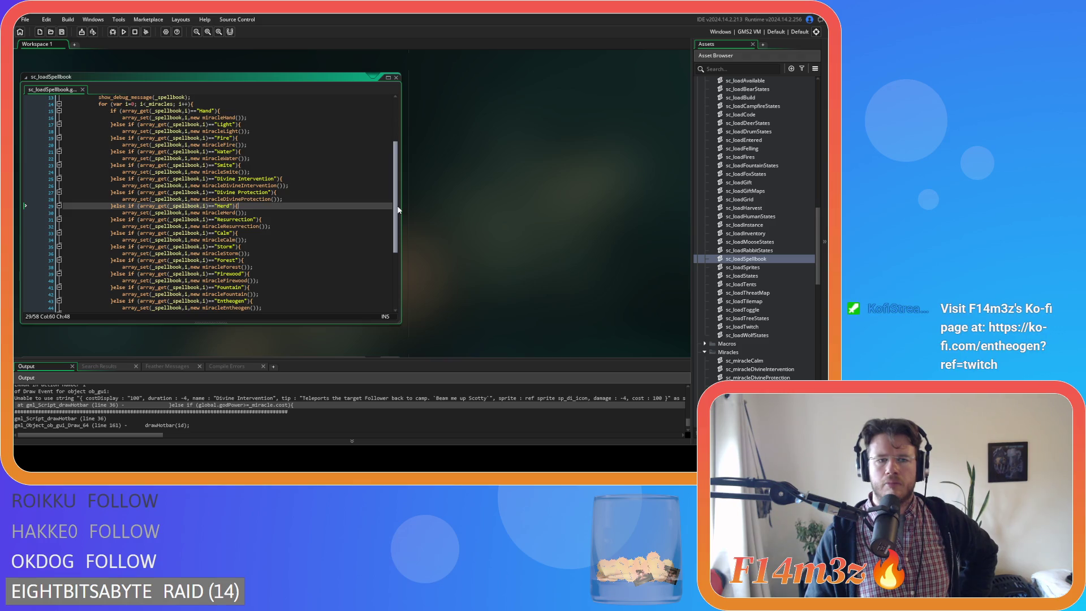
pyautogui.moveTo(399, 209); pyautogui.dragTo(391, 170)
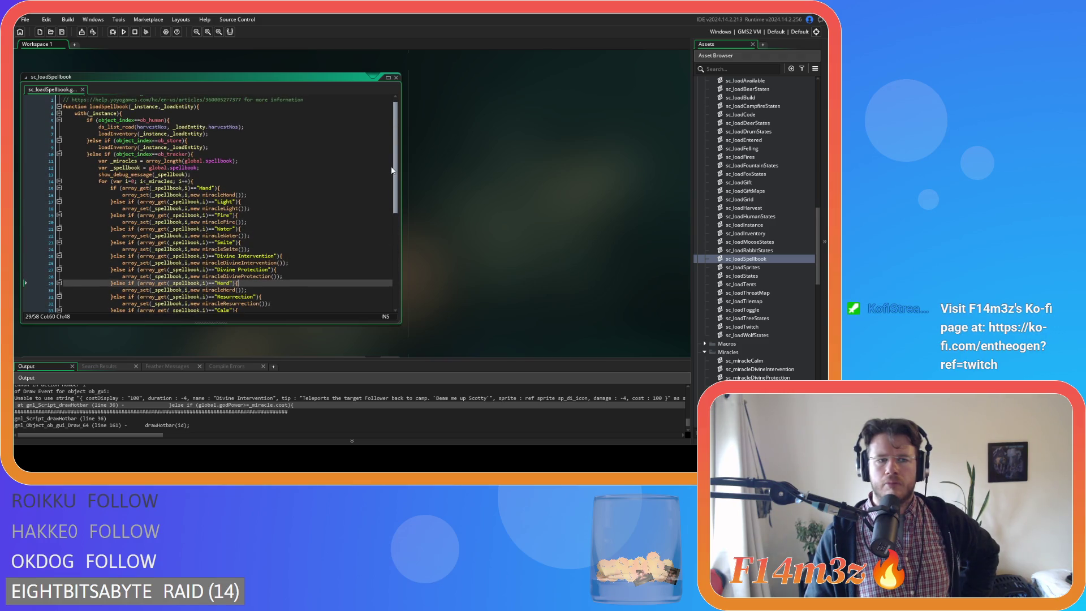
pyautogui.scroll(2, 202, 416)
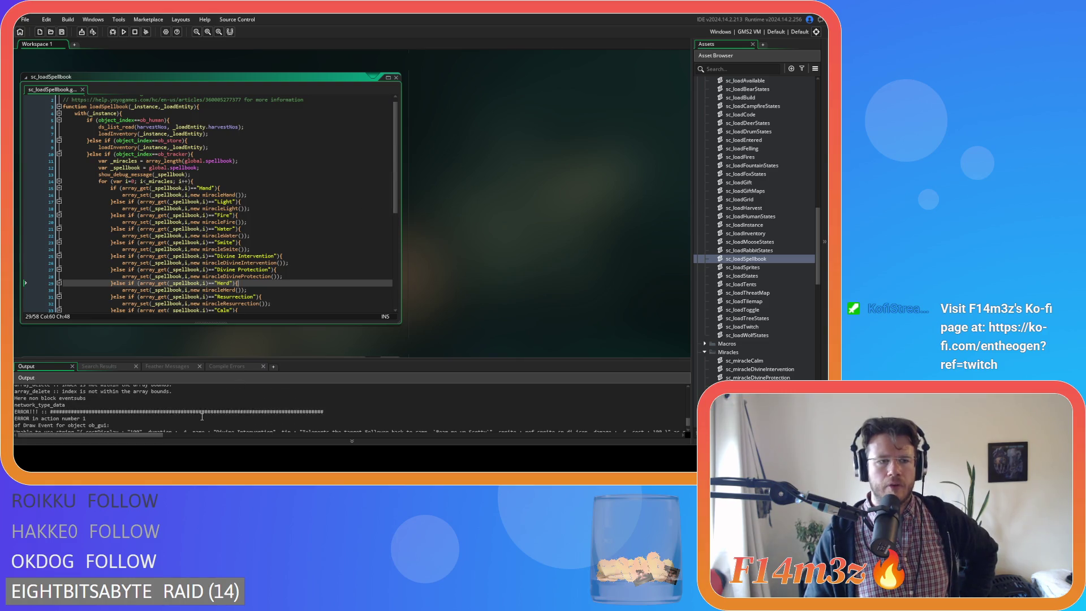
pyautogui.scroll(-2, 202, 417)
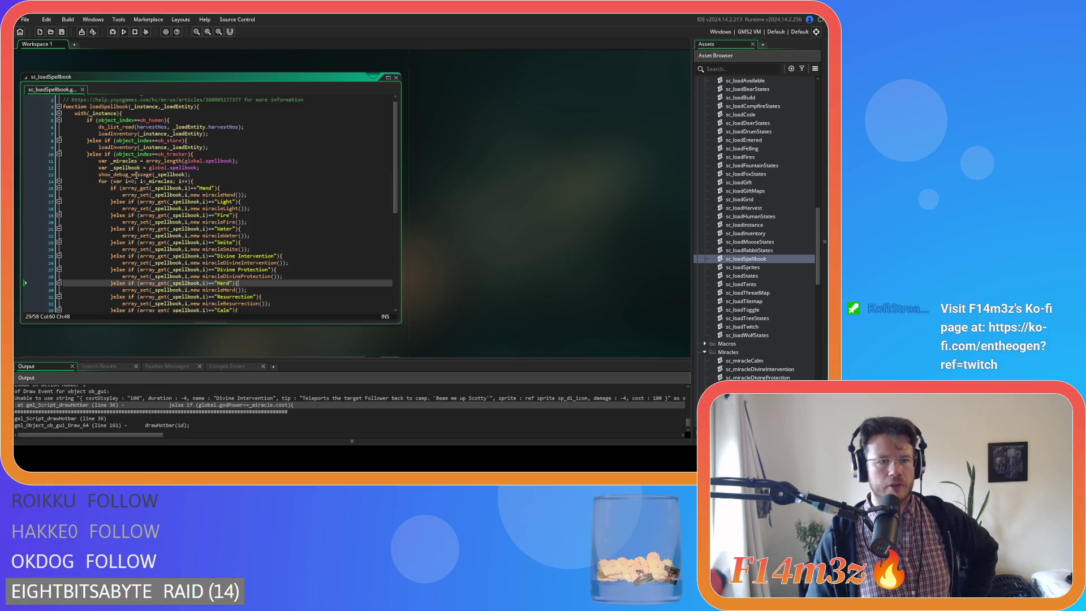
pyautogui.click(186, 174)
pyautogui.scroll(2, 196, 414)
pyautogui.scroll(2, 197, 415)
pyautogui.scroll(-2, 197, 415)
pyautogui.scroll(2, 197, 414)
pyautogui.scroll(-1, 196, 414)
pyautogui.scroll(1, 196, 414)
pyautogui.scroll(1, 197, 415)
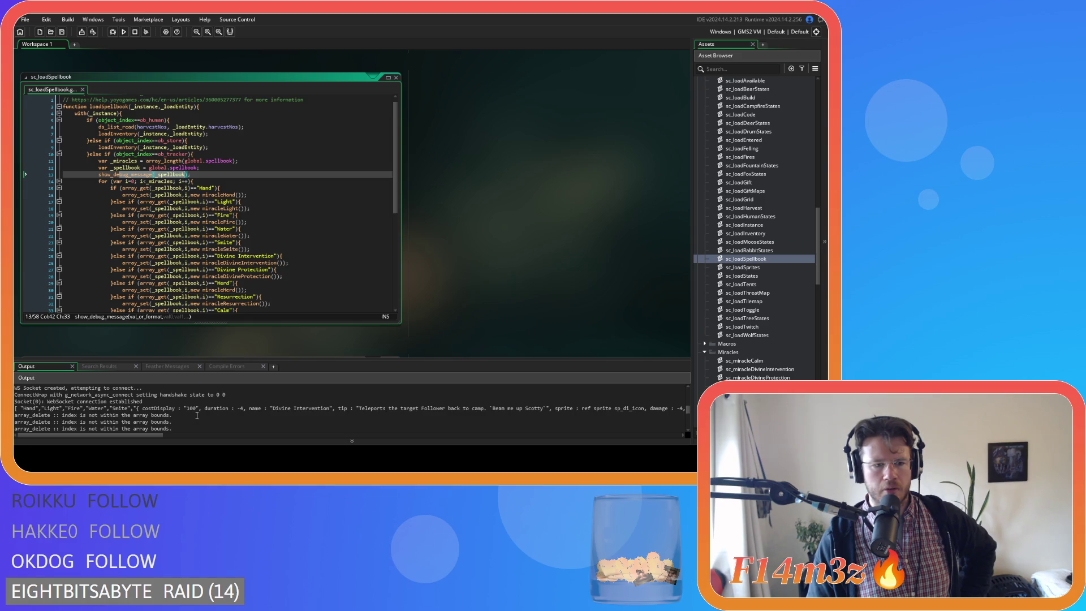
# Step: Inspect the logged spellbook entries (Smite, costDisplay through duration) in the Output, then reopen sc_saveSpellbook
pyautogui.click(143, 409)
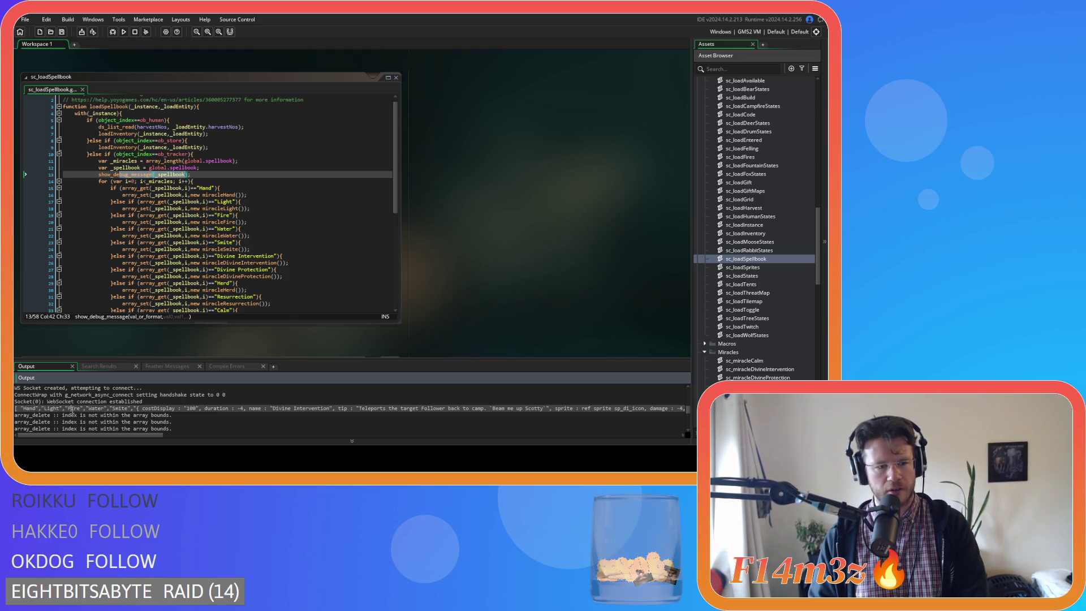
pyautogui.doubleClick(122, 408)
pyautogui.moveTo(142, 408); pyautogui.dragTo(229, 408)
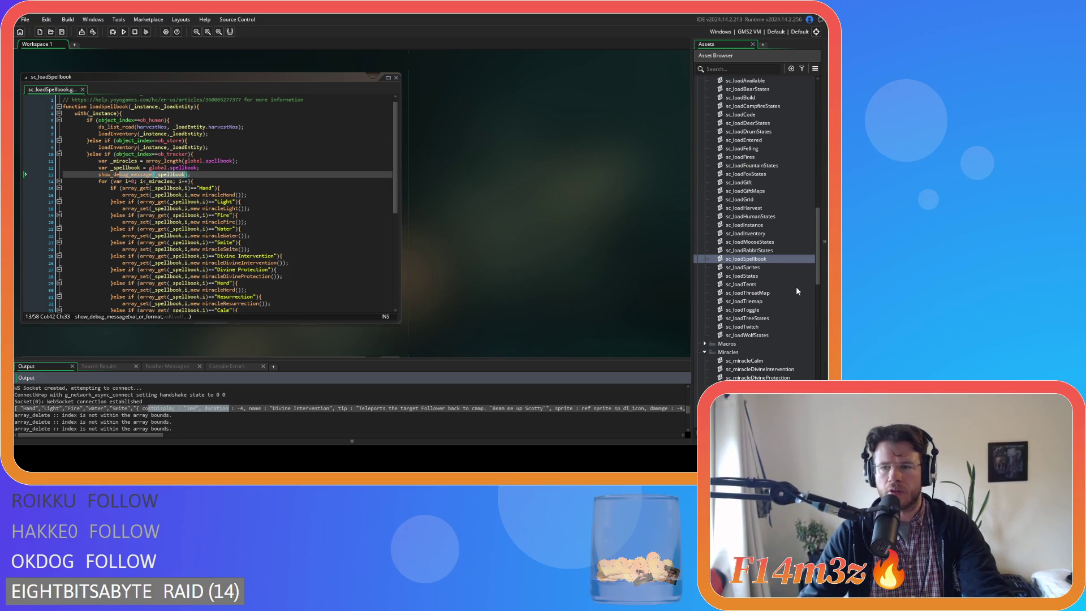
pyautogui.scroll(-7, 760, 262)
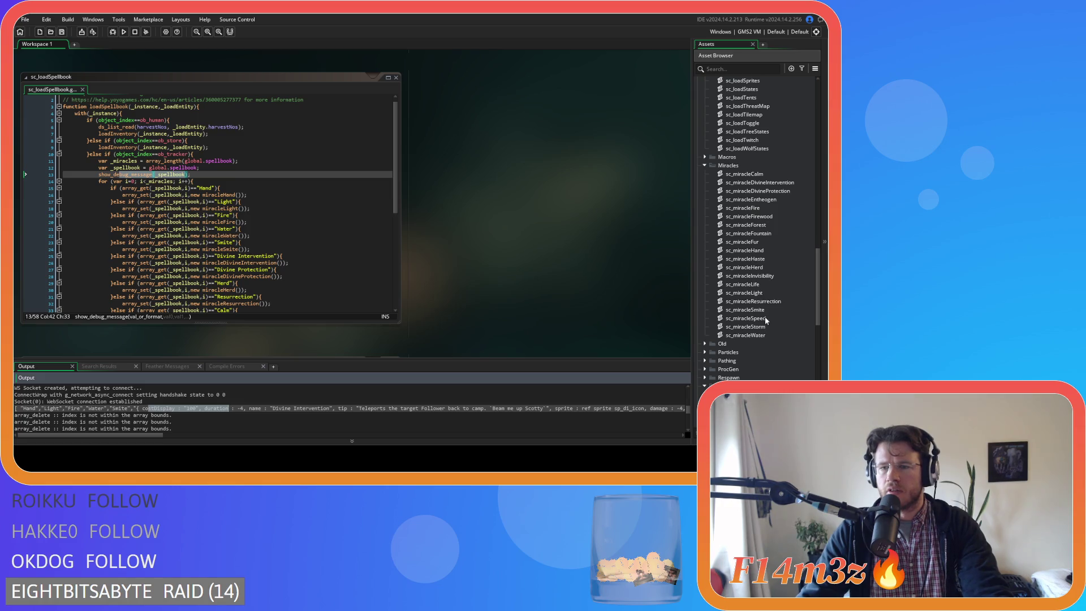
pyautogui.scroll(-11, 767, 315)
pyautogui.scroll(-5, 771, 296)
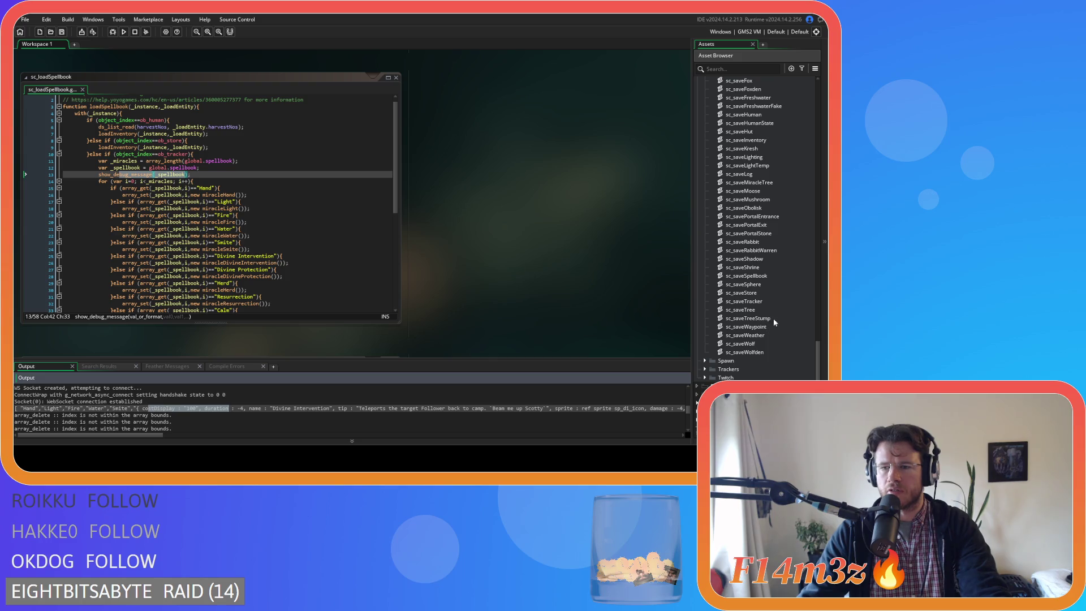
pyautogui.doubleClick(767, 275)
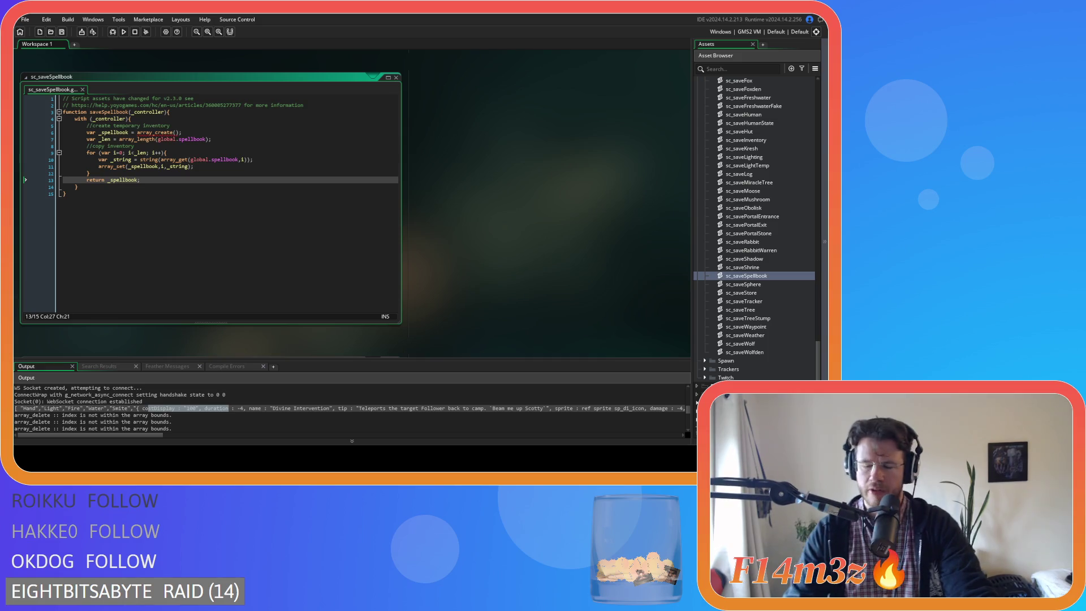
# Step: Highlight 'Intervention' in the Output's spellbook log and reopen sc_saveSpellbook from the Asset Browser
pyautogui.scroll(10, 765, 250)
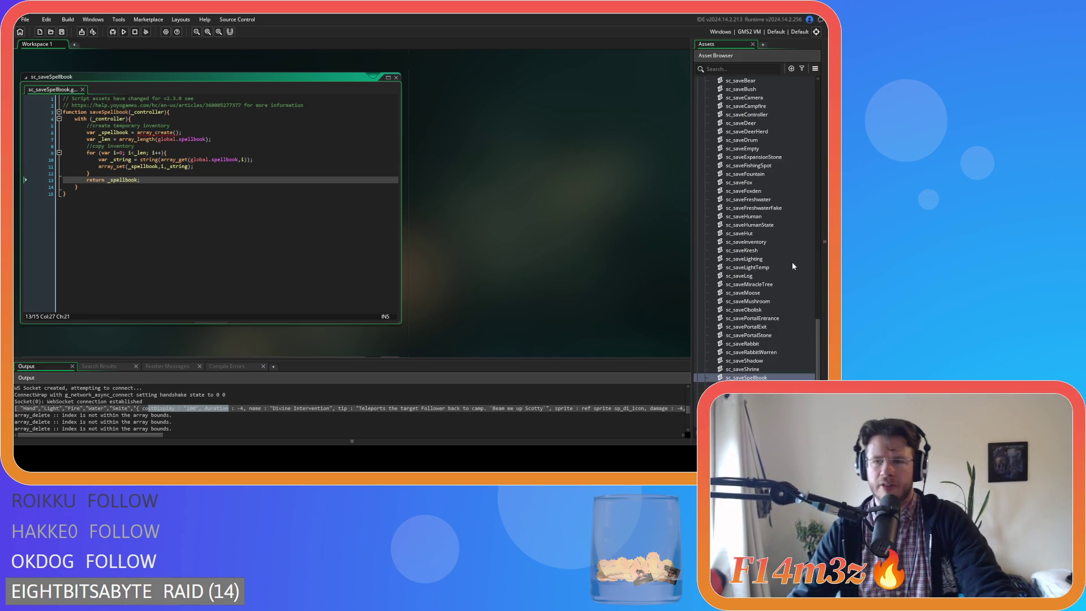
pyautogui.scroll(15, 764, 250)
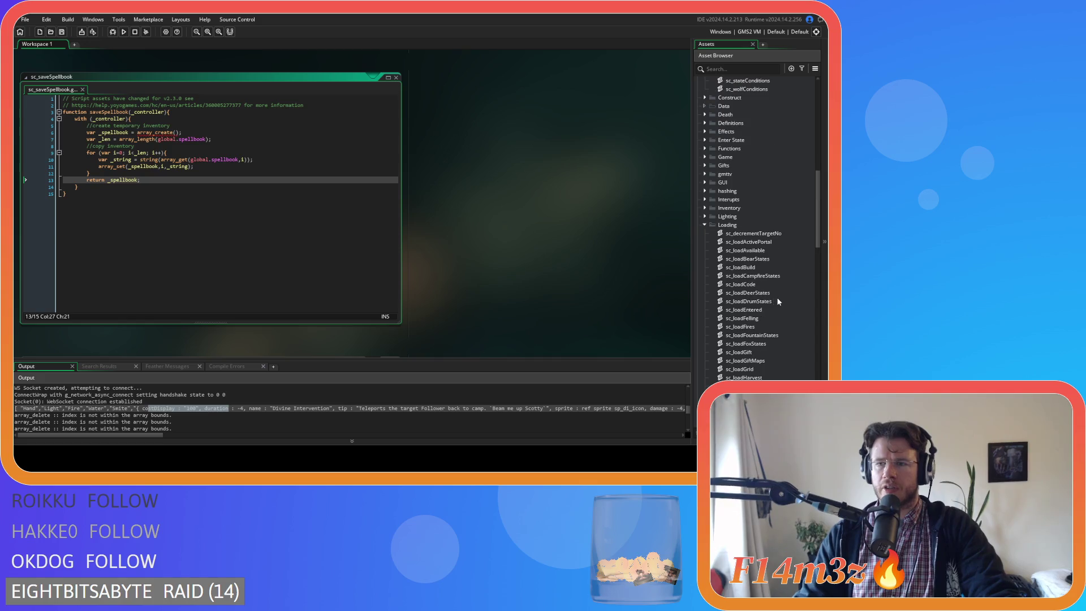
pyautogui.scroll(-8, 754, 286)
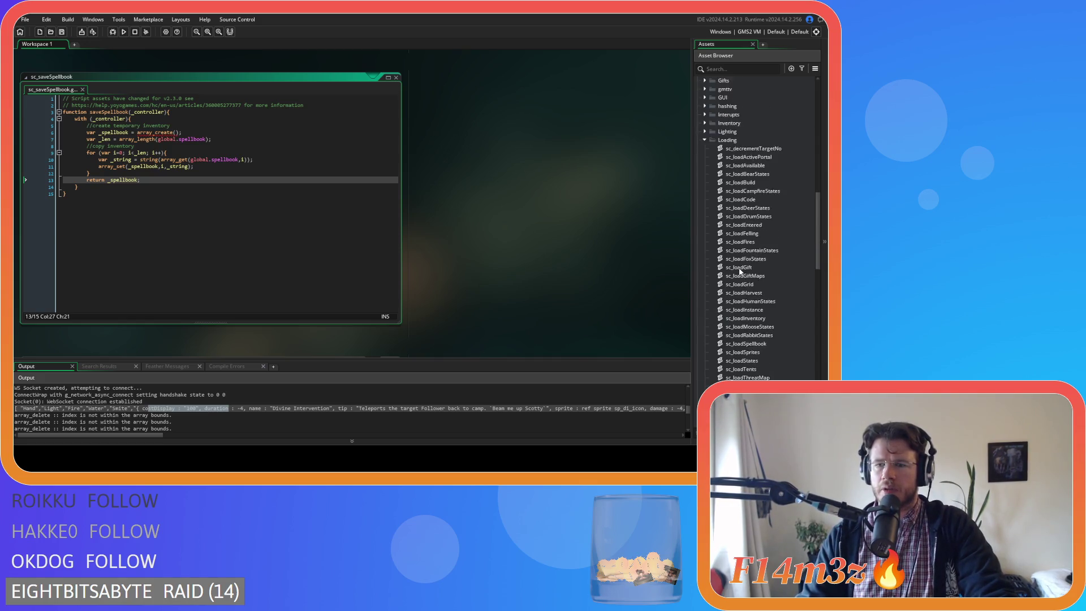
pyautogui.scroll(-7, 739, 272)
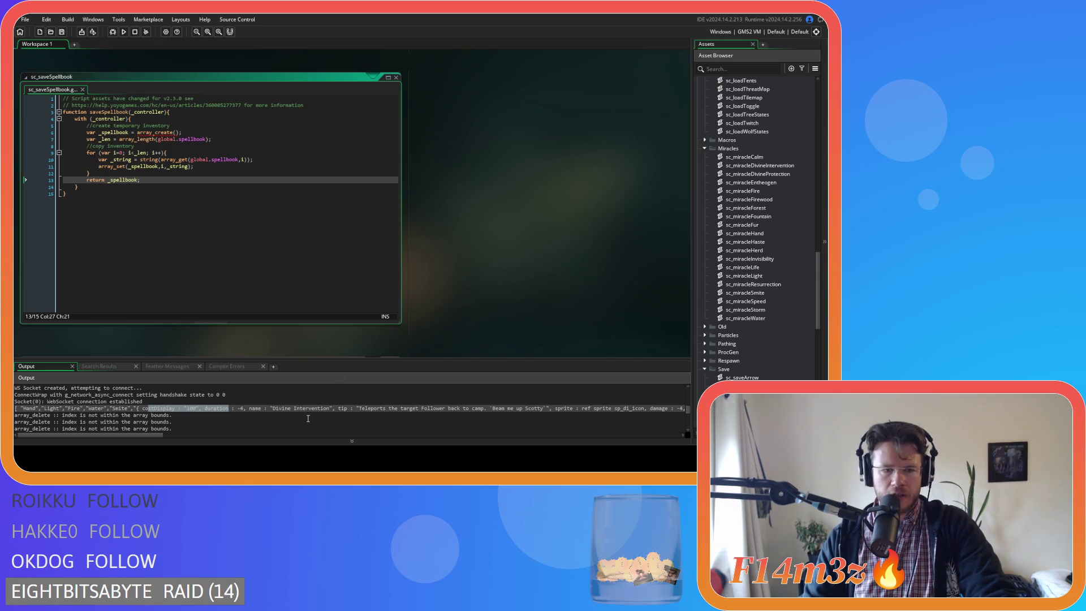
pyautogui.moveTo(293, 408); pyautogui.dragTo(316, 408)
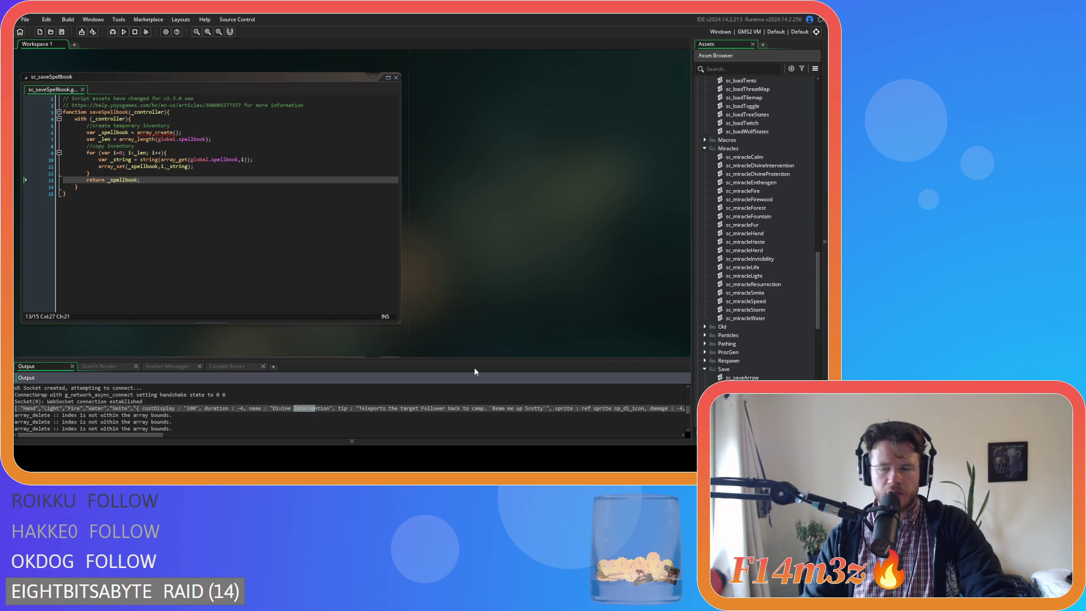
pyautogui.doubleClick(783, 173)
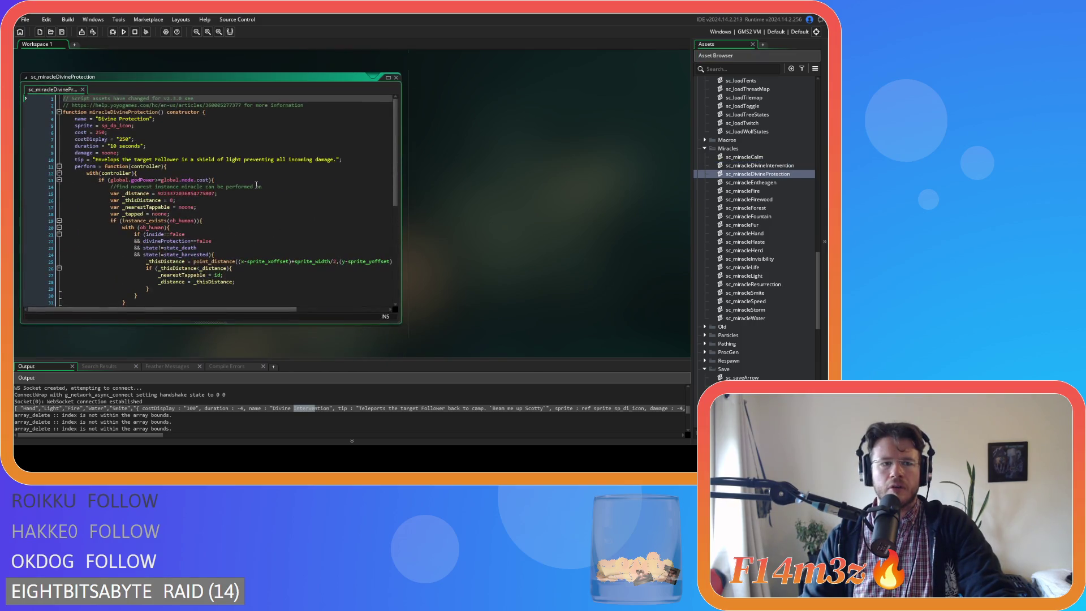
pyautogui.click(395, 78)
pyautogui.scroll(5, 514, 277)
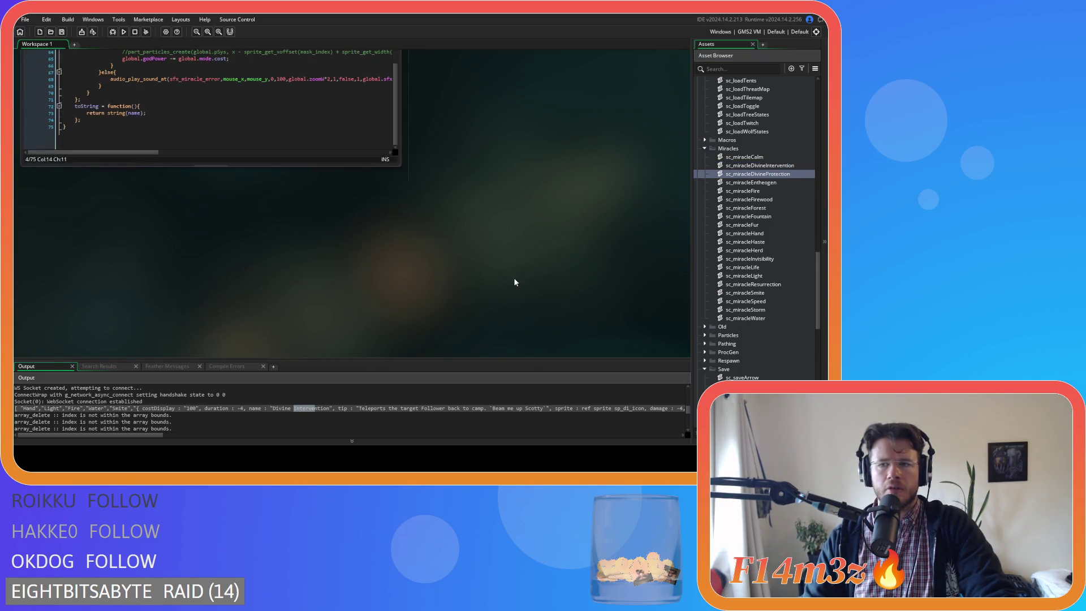
pyautogui.scroll(10, 292, 265)
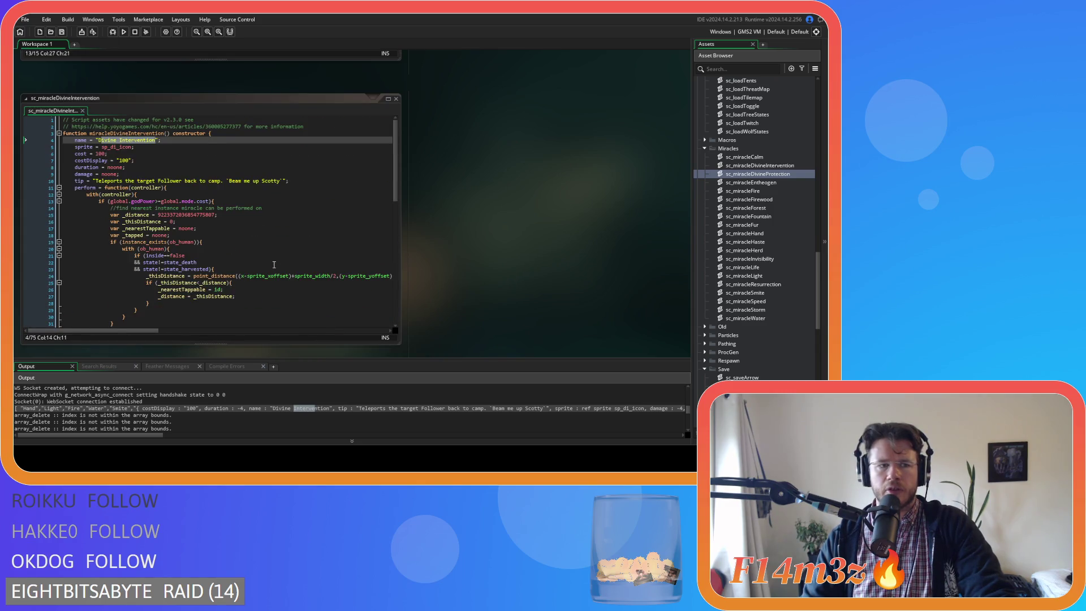
pyautogui.hotkey('ctrl', 'End')
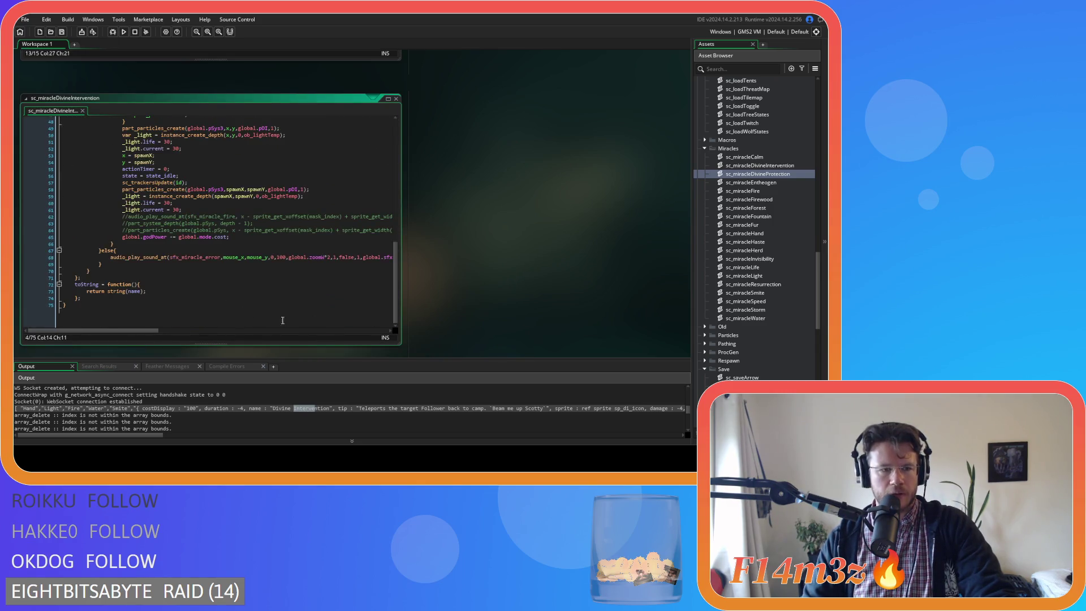
pyautogui.click(146, 291)
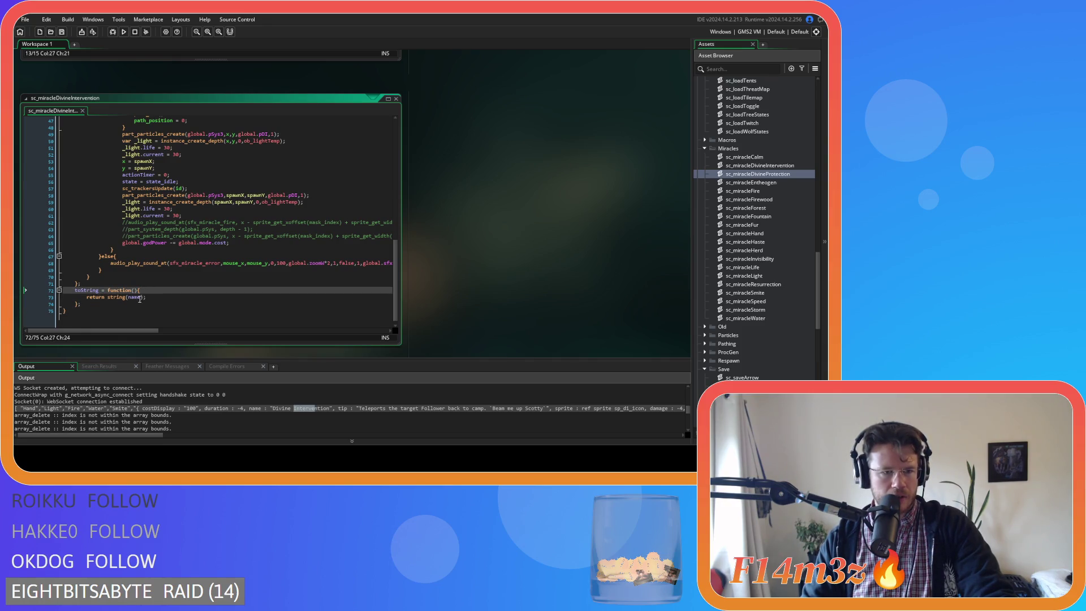
pyautogui.click(137, 304)
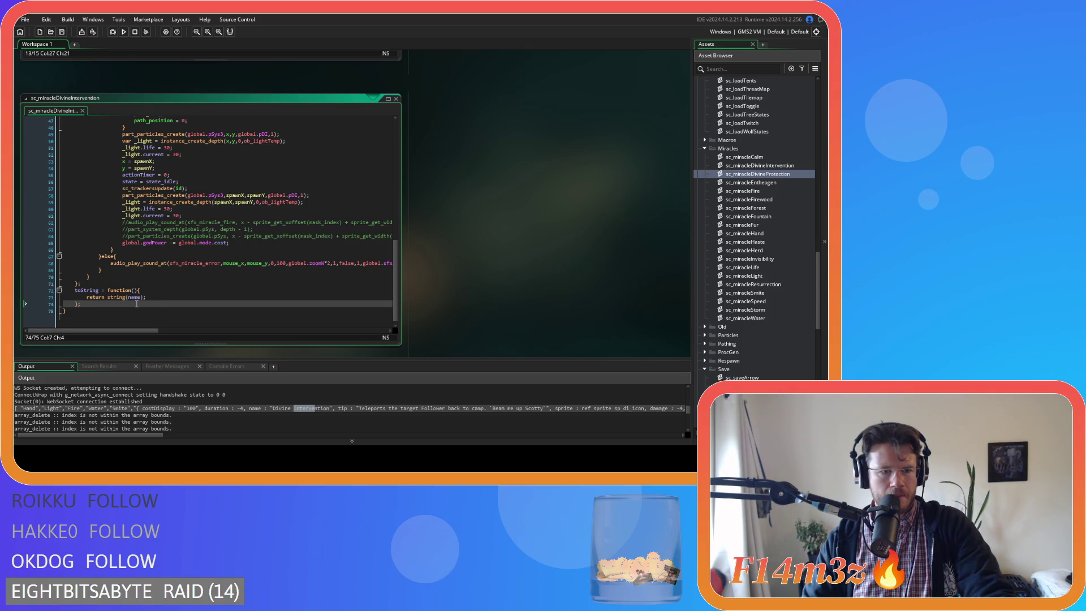
pyautogui.moveTo(90, 434)
pyautogui.mouseDown()
pyautogui.moveTo(246, 435)
pyautogui.moveTo(141, 438)
pyautogui.mouseUp()
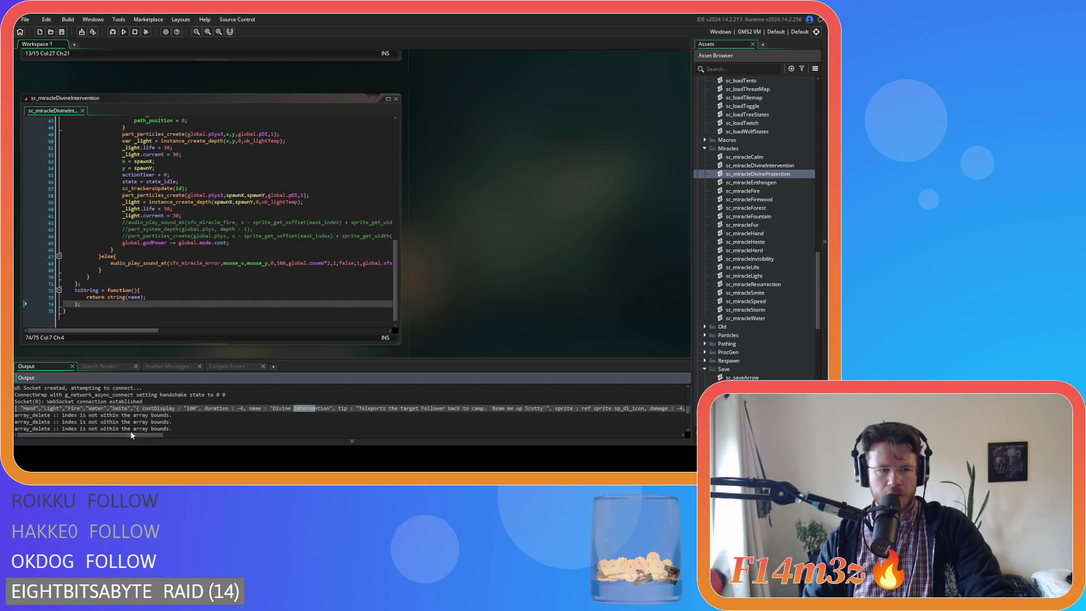
pyautogui.moveTo(91, 297)
pyautogui.mouseDown()
pyautogui.moveTo(173, 300)
pyautogui.moveTo(109, 298)
pyautogui.mouseUp()
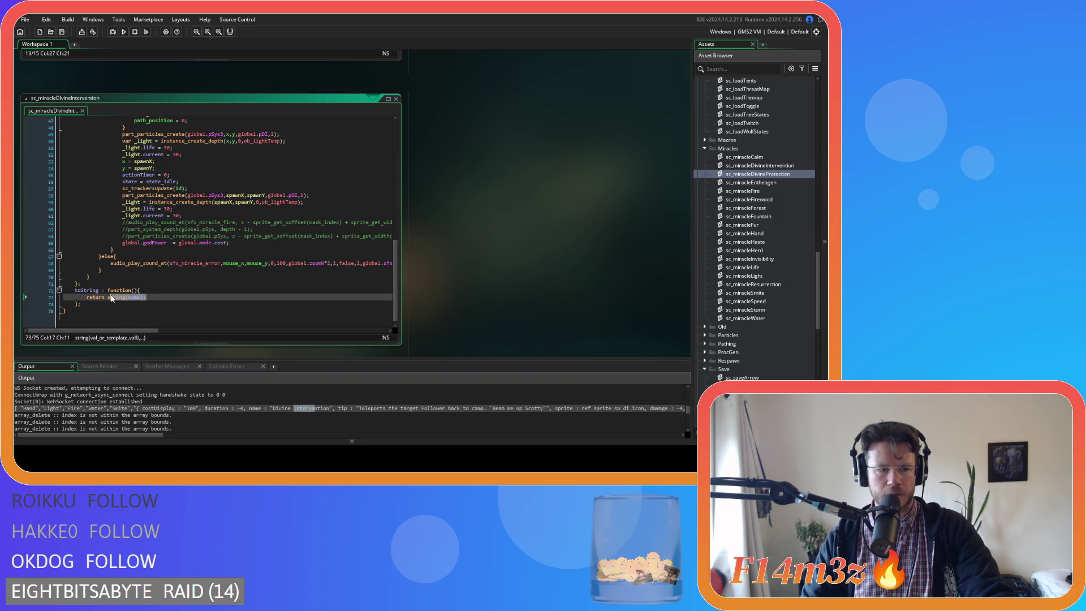
pyautogui.click(168, 294)
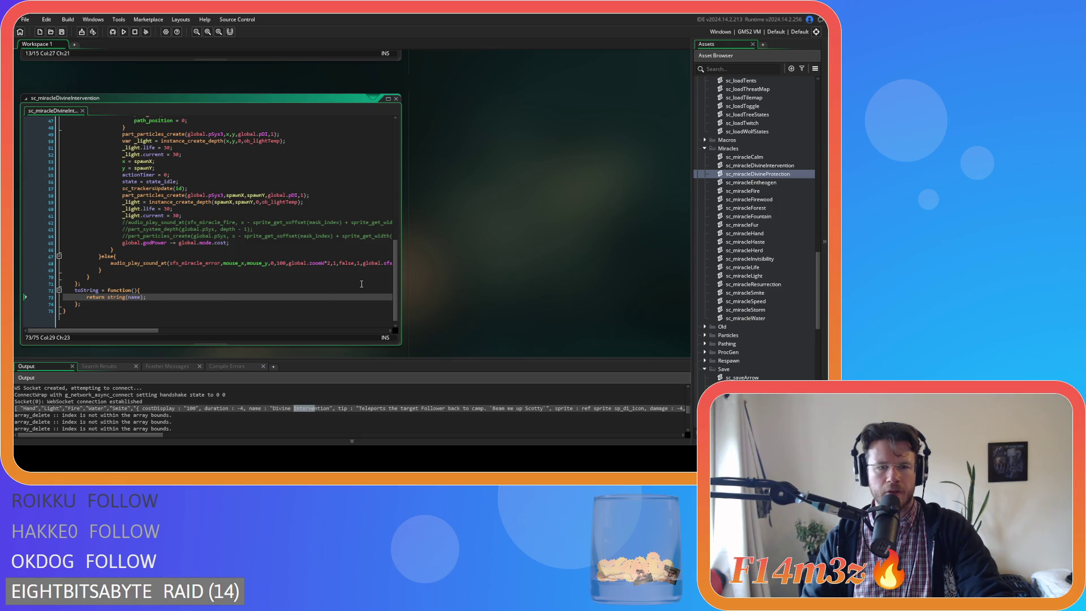
pyautogui.moveTo(396, 255)
pyautogui.mouseDown()
pyautogui.moveTo(389, 110)
pyautogui.moveTo(392, 120)
pyautogui.mouseUp()
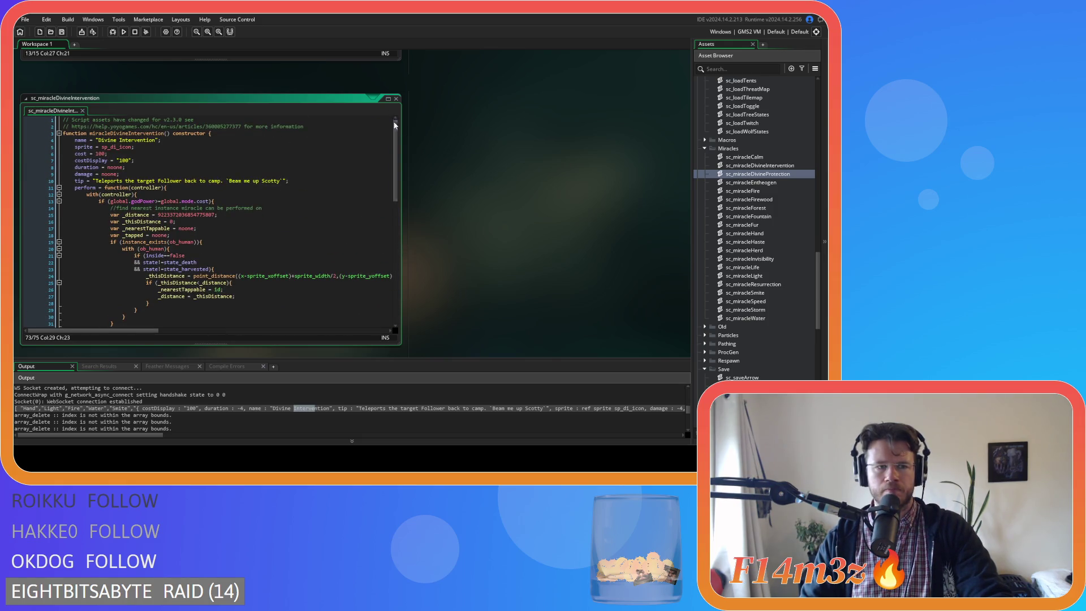
pyautogui.scroll(-10, 504, 256)
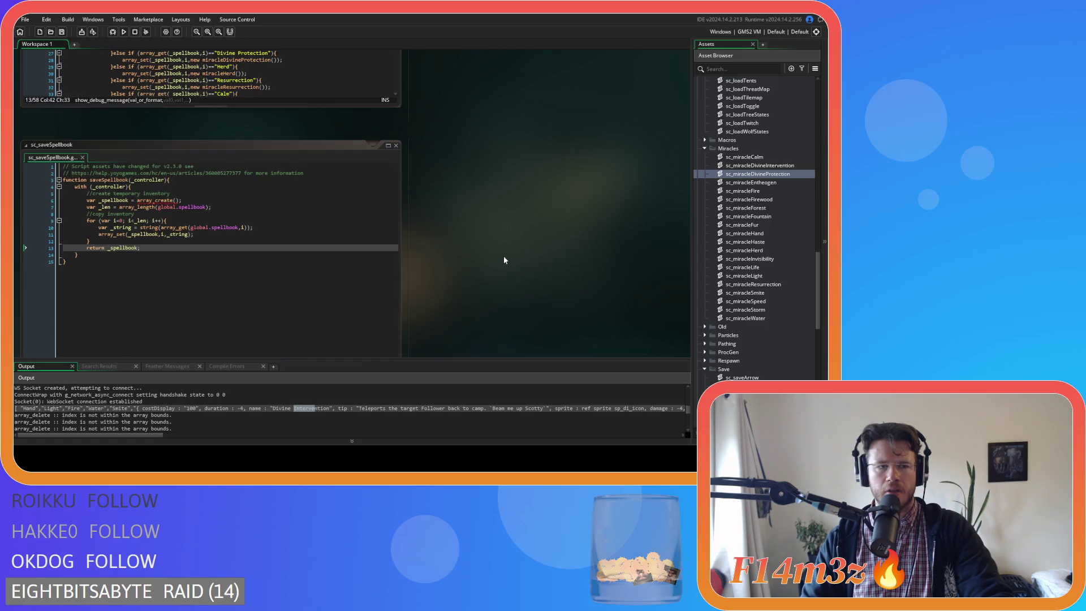
# Step: Scroll to show the Divine Intervention struct and array_delete errors beside sc_saveSpellbook
pyautogui.scroll(-3, 505, 260)
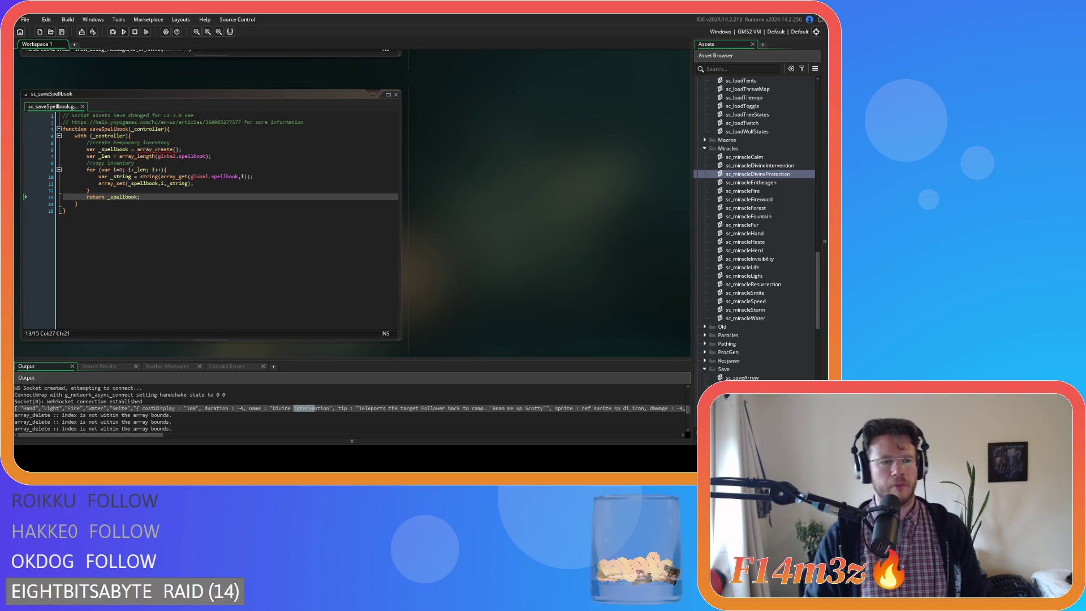
pyautogui.click(223, 234)
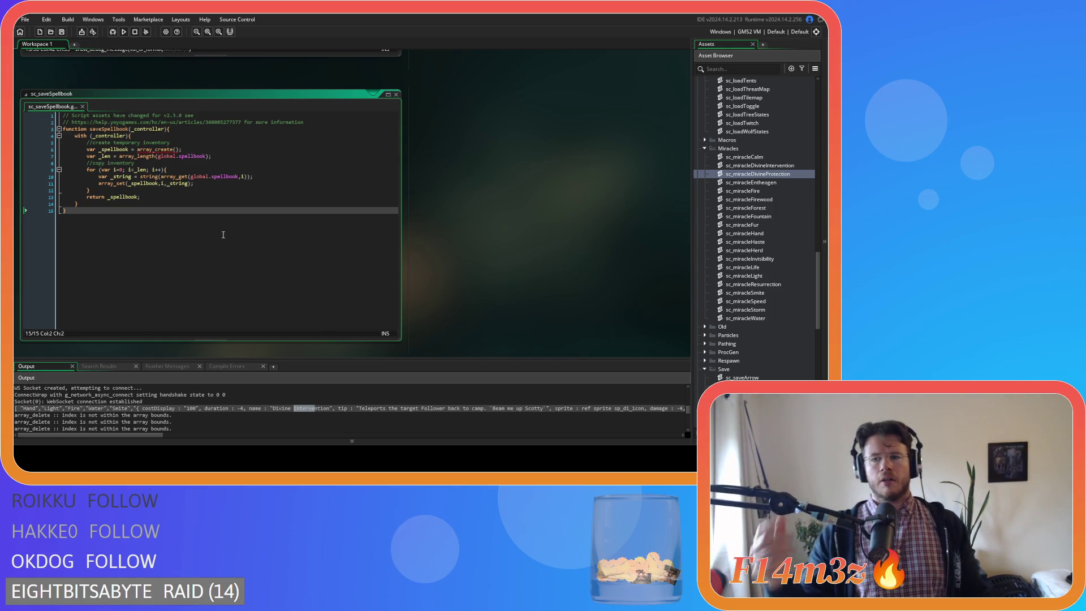
# Step: Open the ob_save object's Key Press - F5 code from the Save objects folder
pyautogui.scroll(6, 759, 354)
pyautogui.scroll(6, 760, 355)
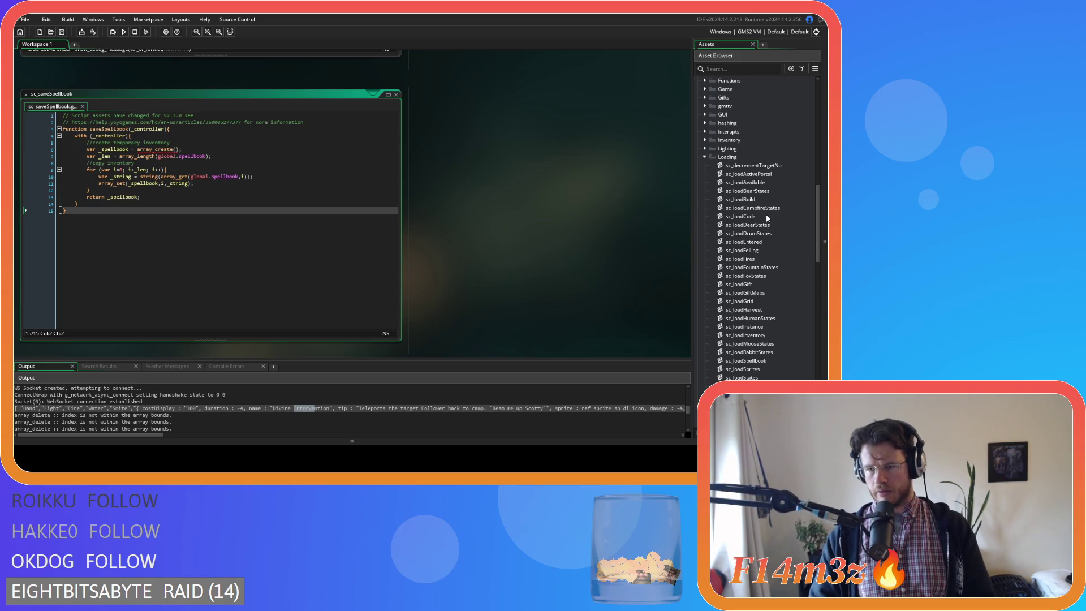
pyautogui.scroll(10, 764, 226)
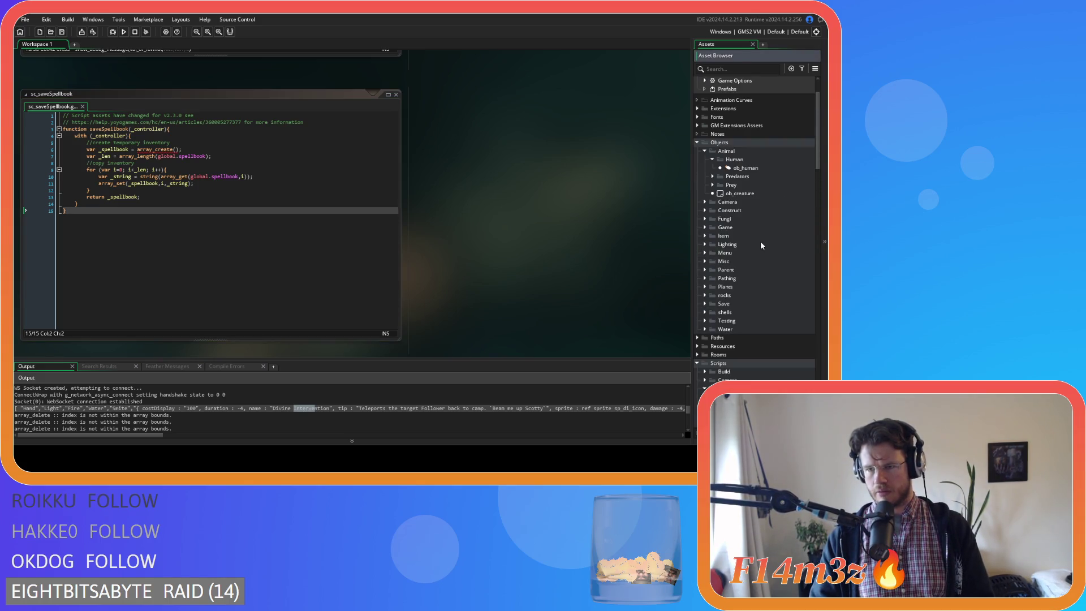
pyautogui.click(705, 304)
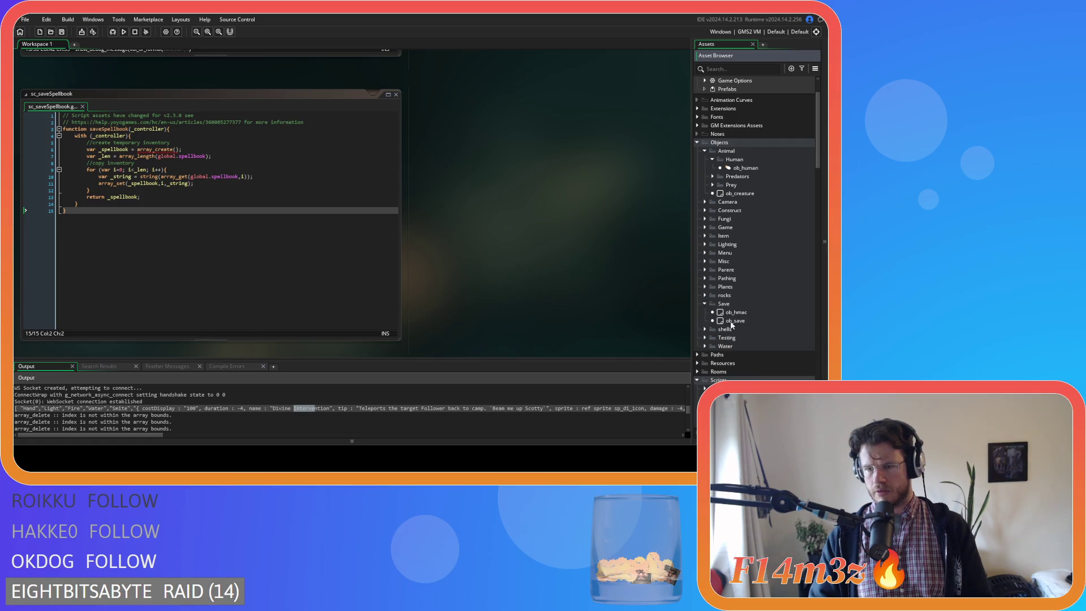
pyautogui.doubleClick(736, 321)
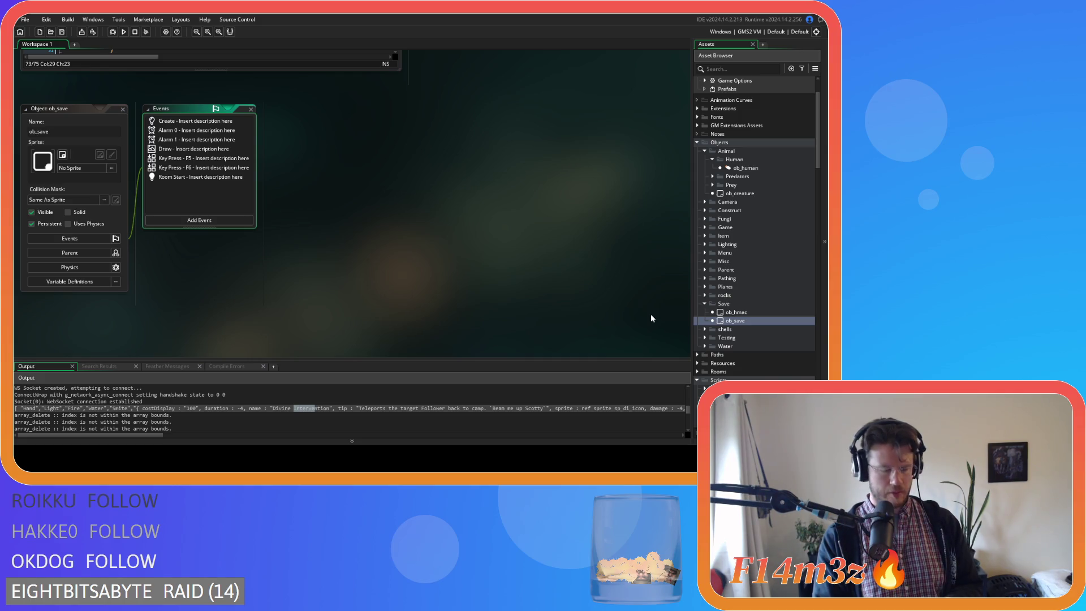
pyautogui.click(225, 160)
# Step: Jump from the F5 code to the sc_saveTracker script and inspect its mode line
pyautogui.scroll(5, 478, 245)
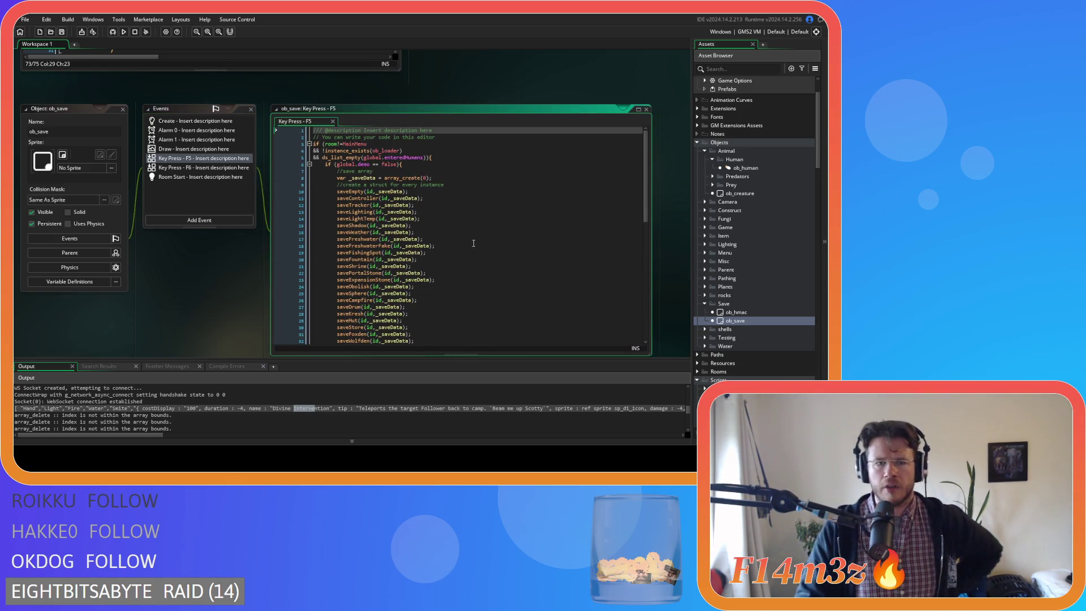
pyautogui.middleClick(362, 207)
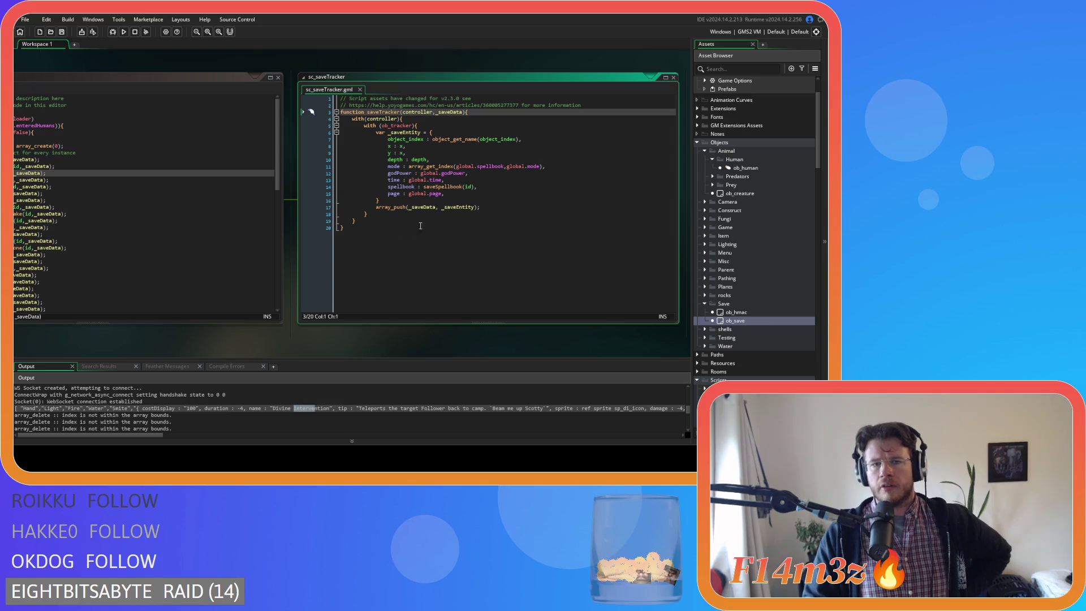
pyautogui.click(475, 166)
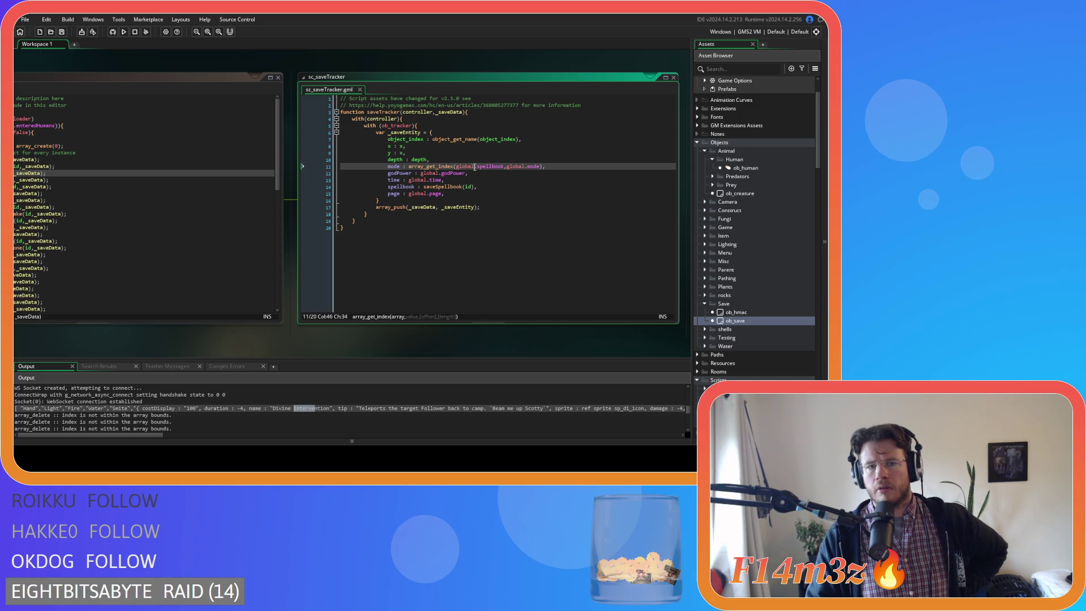
# Step: Inspect the saveSpellbook(id) call on line 14 of sc_saveTracker
pyautogui.moveTo(415, 187); pyautogui.dragTo(479, 188)
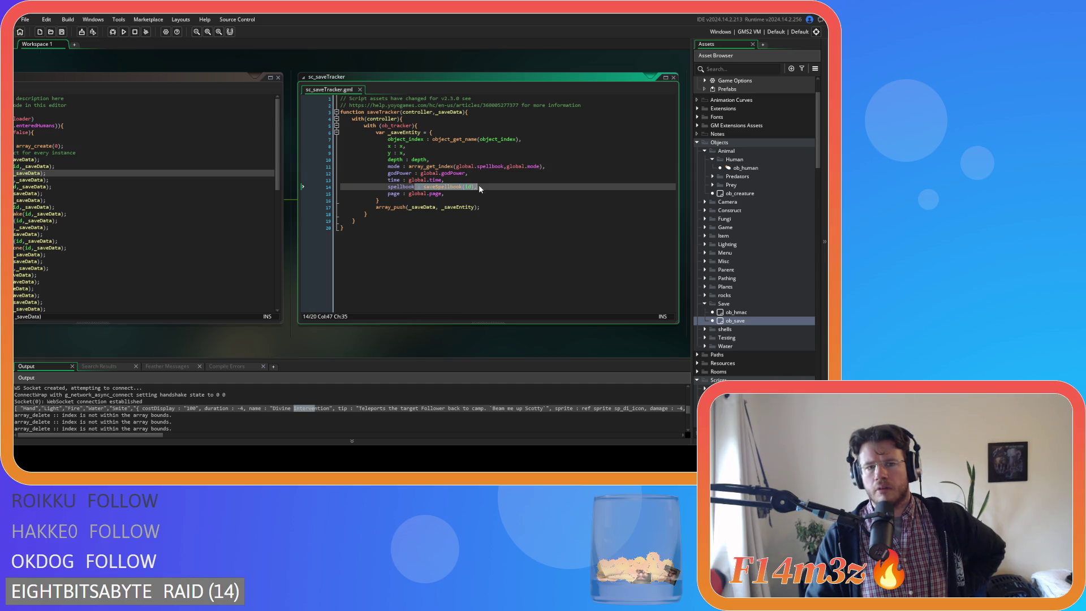
pyautogui.click(415, 261)
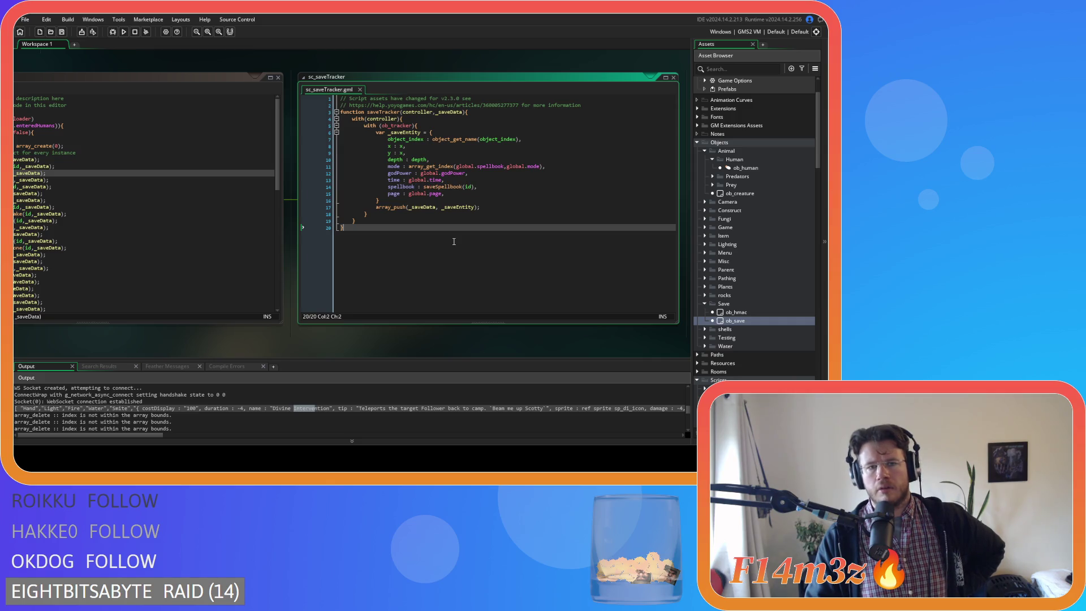
pyautogui.moveTo(204, 344); pyautogui.dragTo(314, 346)
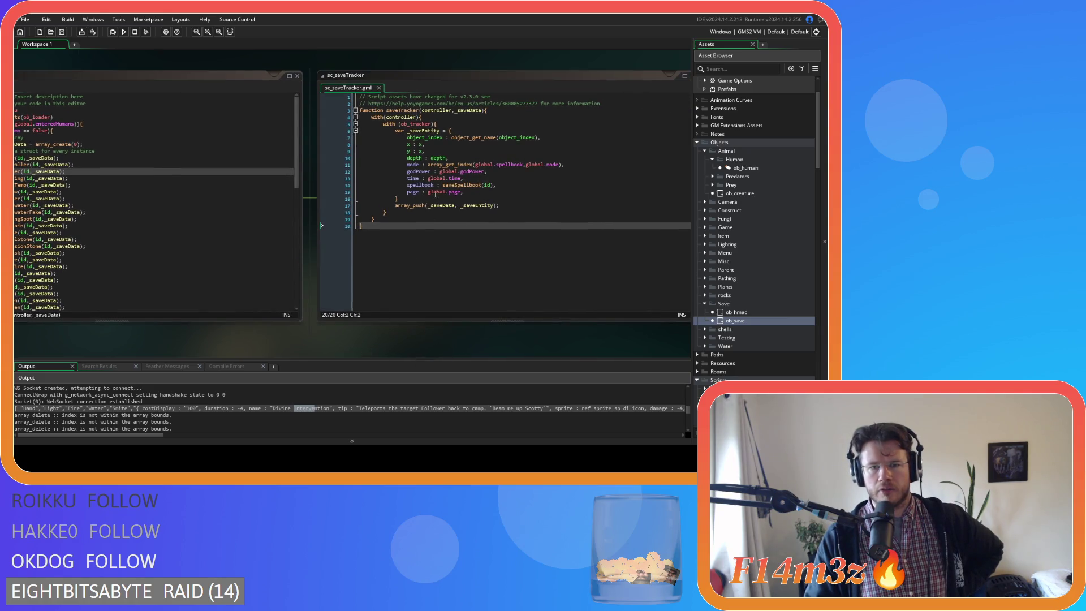
# Step: Search the project for 'spellbook :', find the single line 14 match, then close sc_saveTracker
pyautogui.click(440, 185)
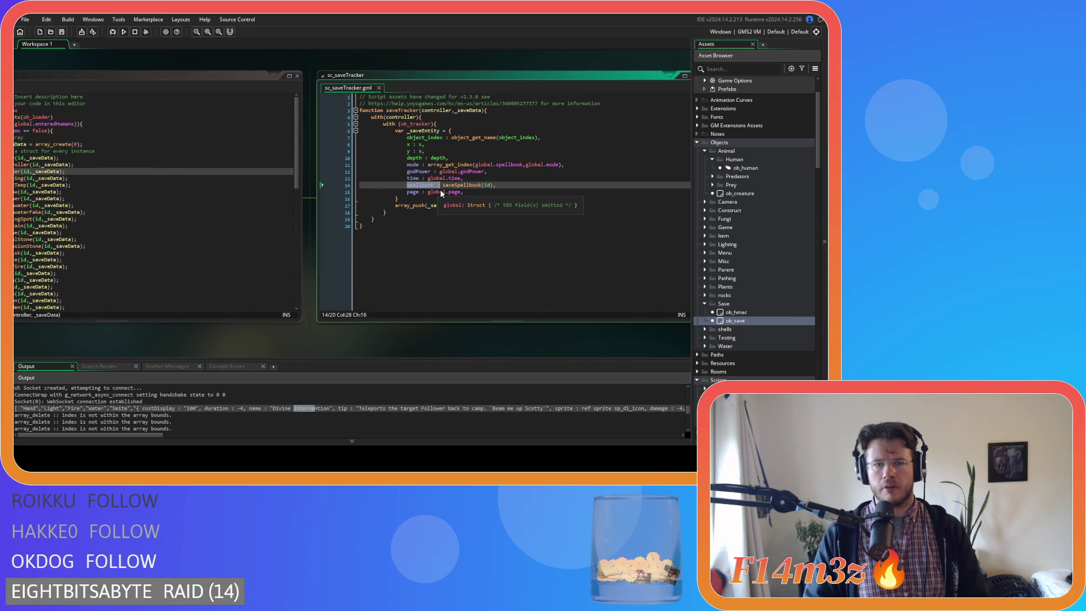
pyautogui.hotkey('ctrl', 'f')
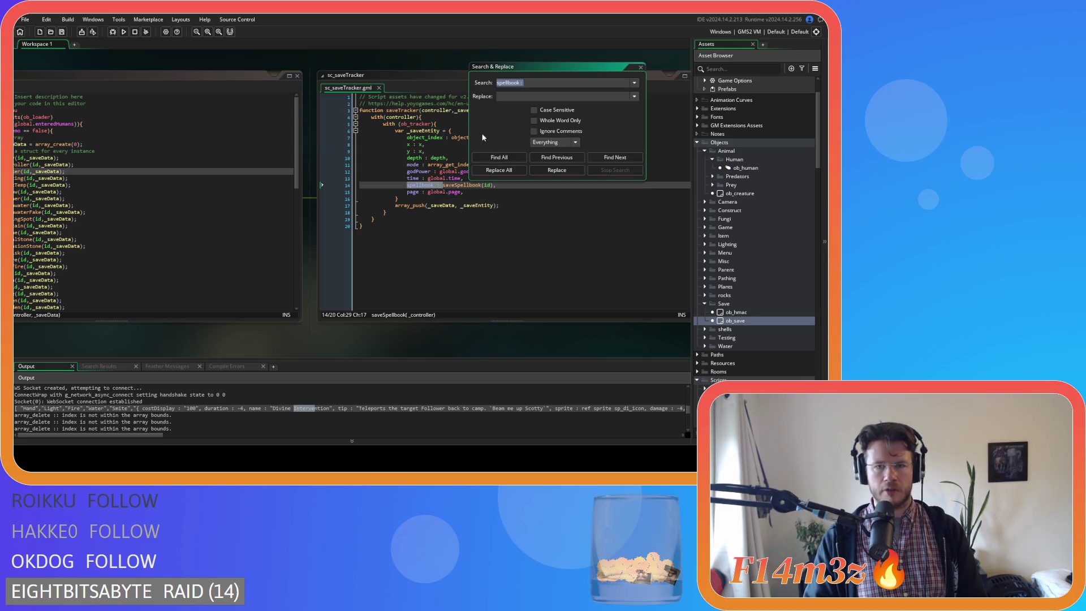
pyautogui.click(499, 157)
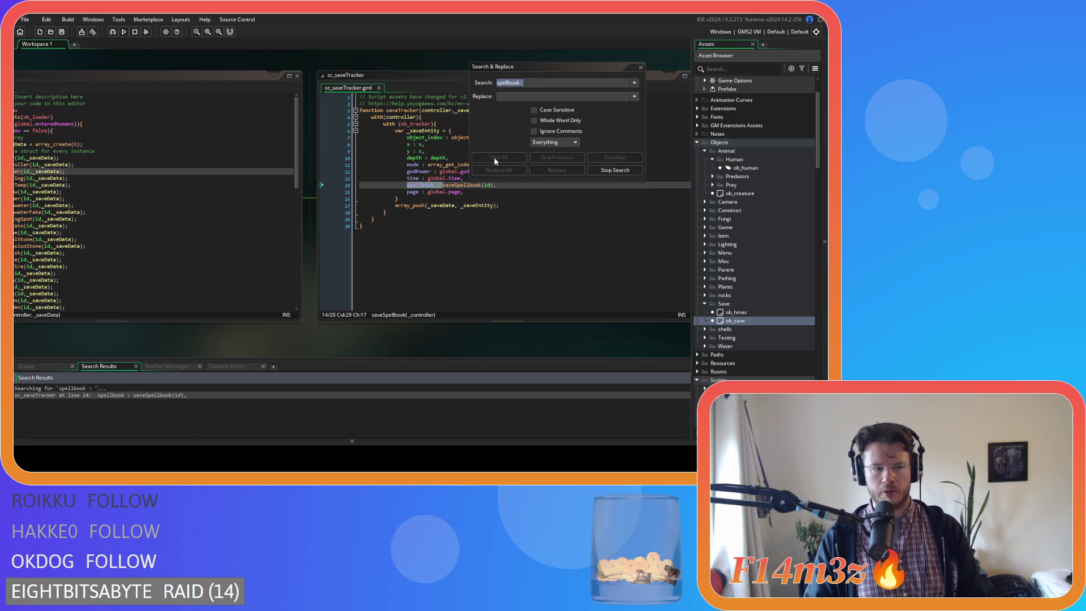
pyautogui.click(641, 68)
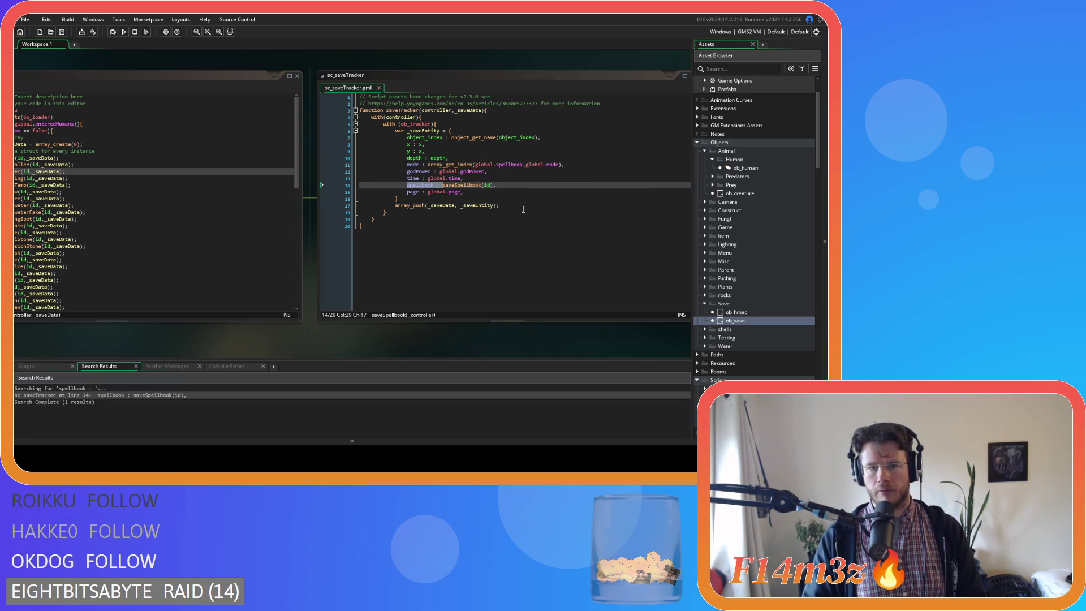
pyautogui.click(379, 88)
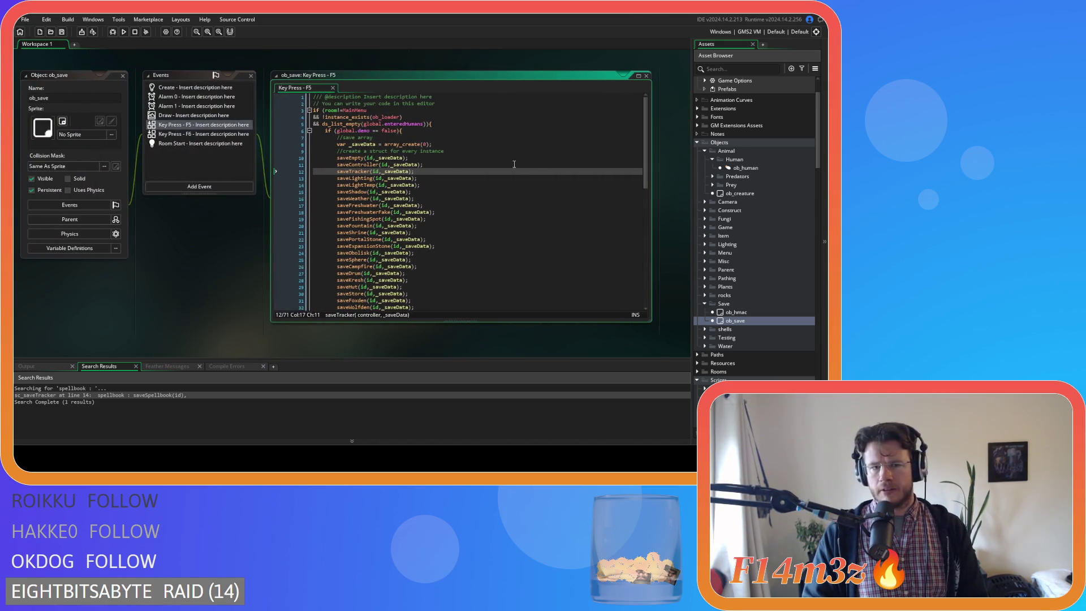
# Step: Go to saveSpellbook's definition with F12 and inspect the line returning the copied spellbook
pyautogui.scroll(-3, 752, 255)
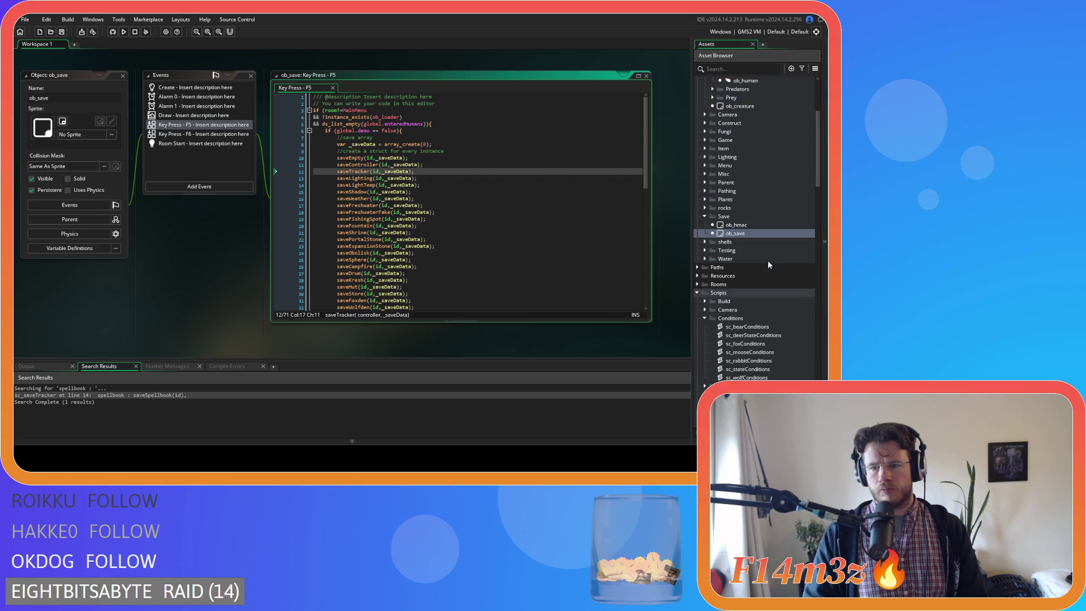
pyautogui.press('F12')
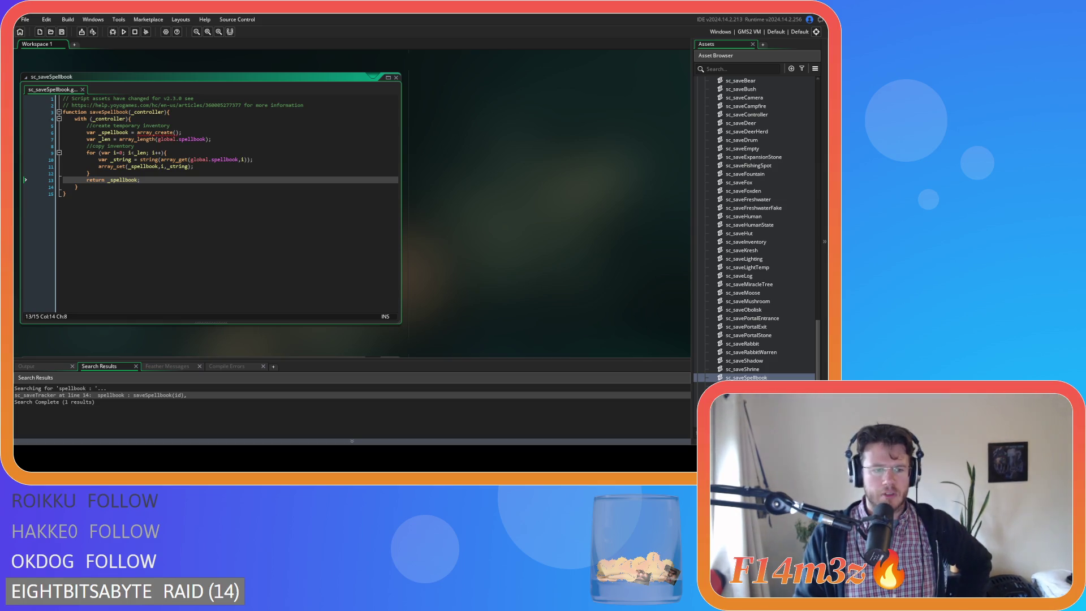
pyautogui.click(290, 231)
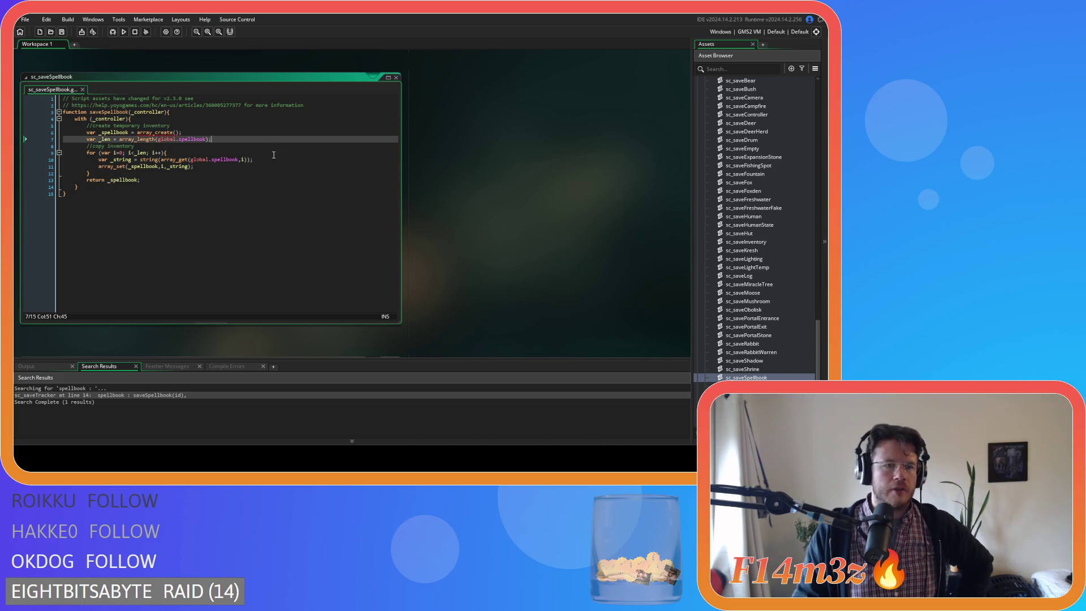
pyautogui.click(299, 179)
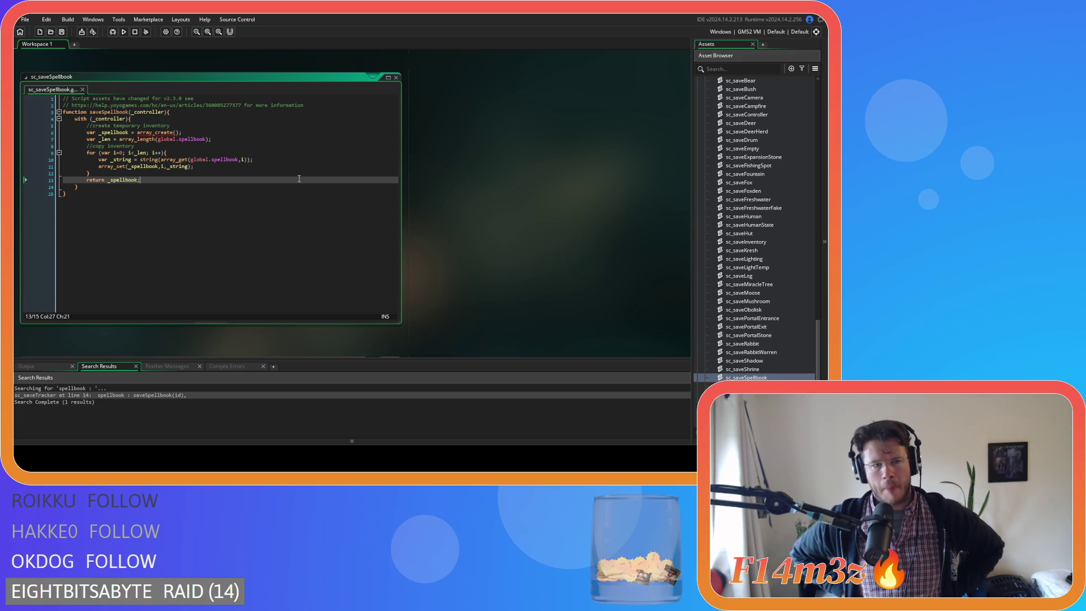
# Step: Open the sc_miracleDivineIntervention script from the Asset Browser
pyautogui.scroll(10, 781, 226)
pyautogui.scroll(-9, 774, 218)
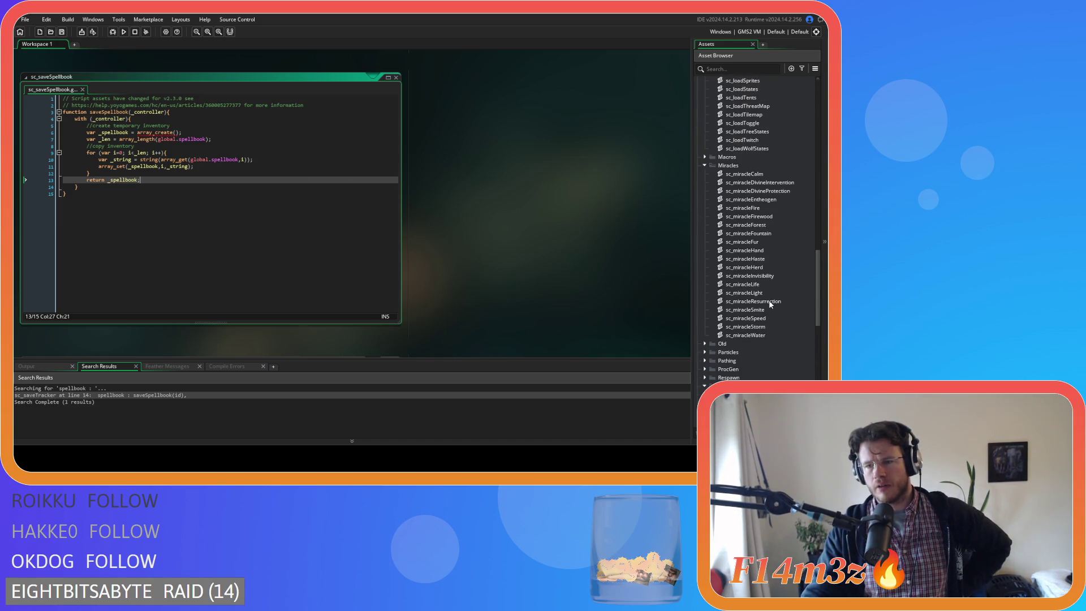
pyautogui.doubleClick(759, 182)
# Step: Select Divine Intervention's toString function returning string(name) at the script's end
pyautogui.scroll(-15, 207, 191)
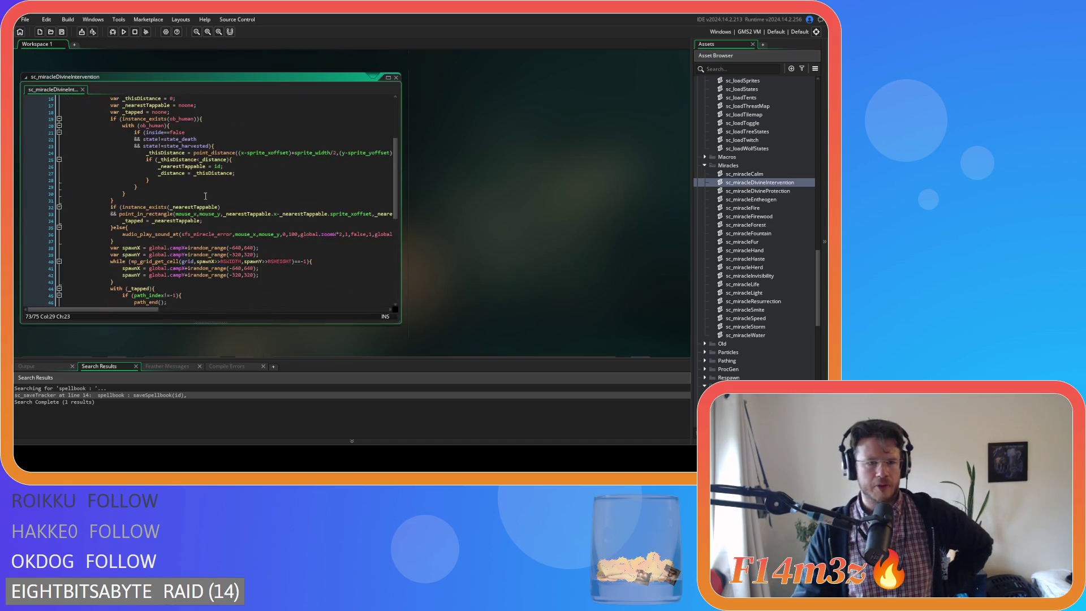
pyautogui.scroll(1, 90, 260)
pyautogui.hotkey('ctrl', 'shift', 'Left')
pyautogui.hotkey('ctrl', 'shift', 'Left')
pyautogui.hotkey('ctrl', 'shift', 'Left')
pyautogui.moveTo(91, 281); pyautogui.dragTo(75, 269)
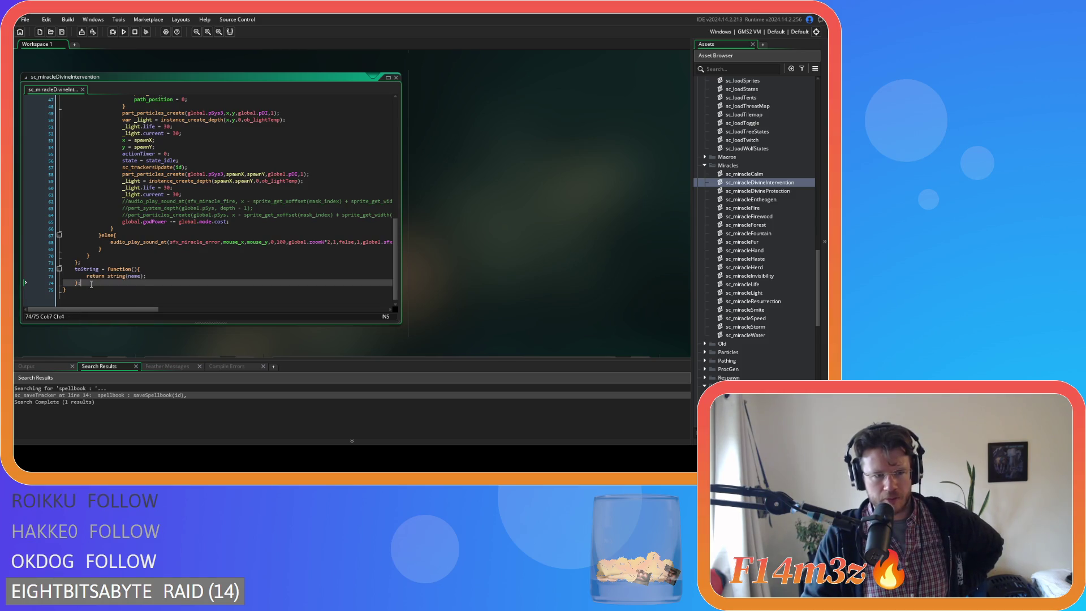
# Step: Compare with sc_miracleCalm's toString function, then close sc_miracleCalm
pyautogui.doubleClick(752, 174)
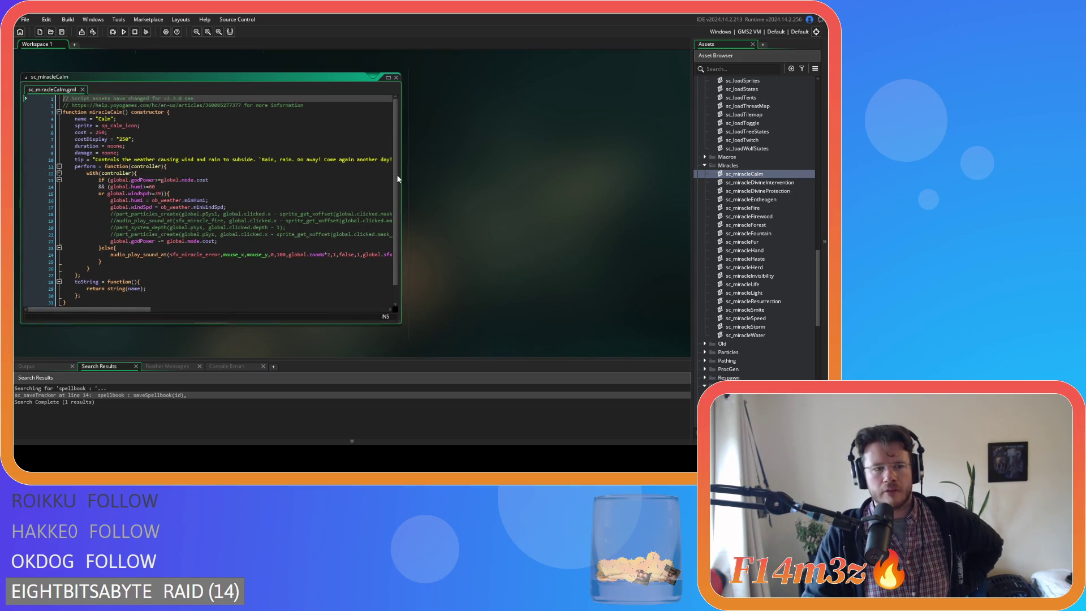
pyautogui.scroll(-1, 387, 236)
pyautogui.click(108, 279)
pyautogui.scroll(1, 303, 274)
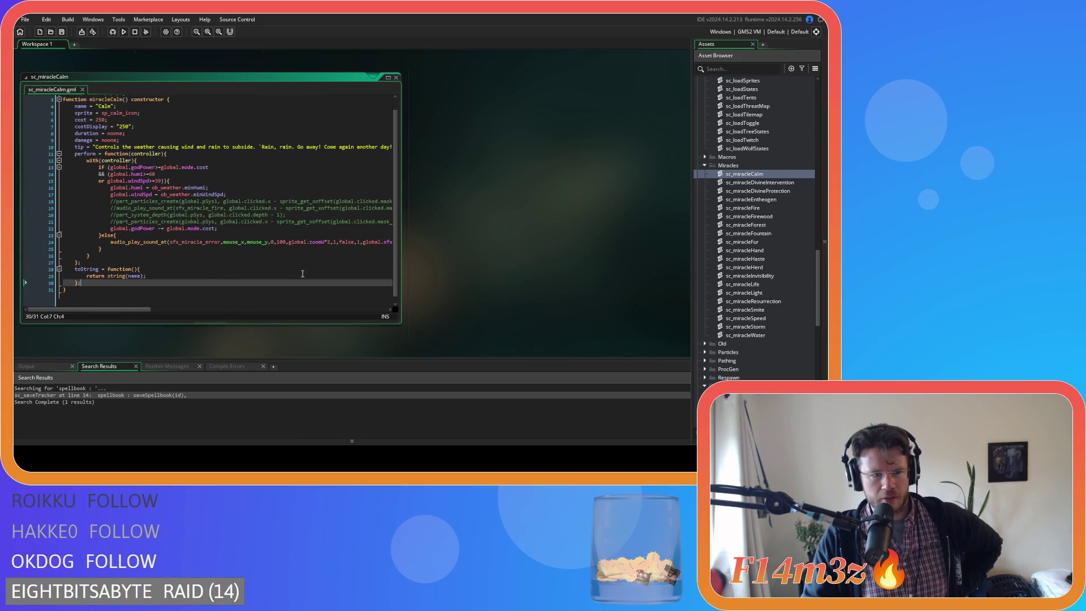
pyautogui.click(396, 77)
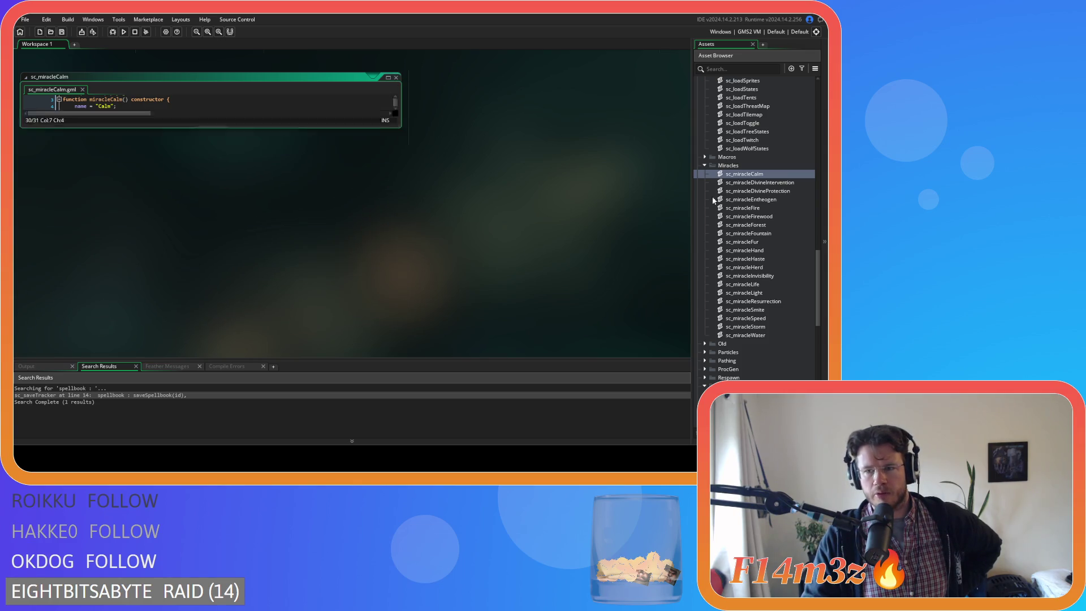
# Step: Open sc_miracleFire and check the end of its toString function
pyautogui.click(770, 209)
pyautogui.doubleClick(770, 210)
pyautogui.moveTo(413, 102); pyautogui.dragTo(414, 291)
pyautogui.click(211, 282)
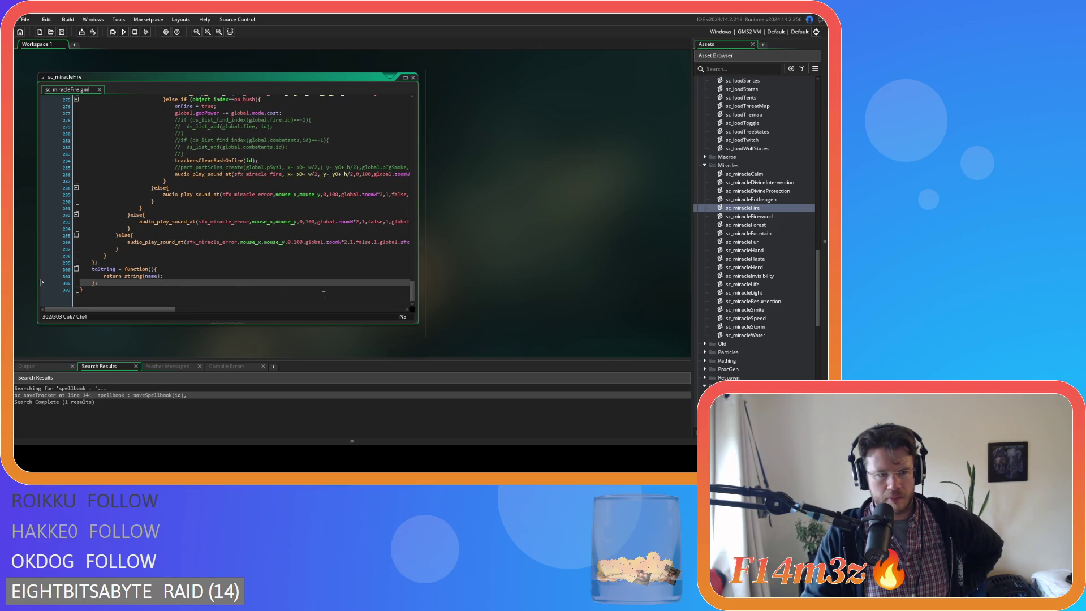
# Step: Return to Divine Intervention's code and inspect the godPower cost check on line 11
pyautogui.hotkey('ctrl', 'Tab')
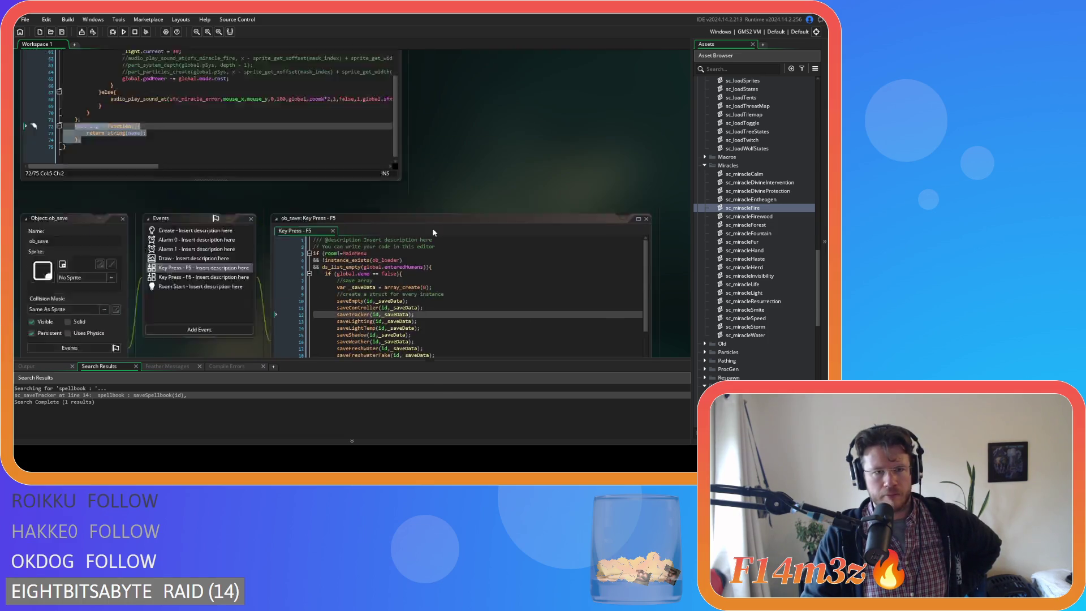
pyautogui.click(286, 261)
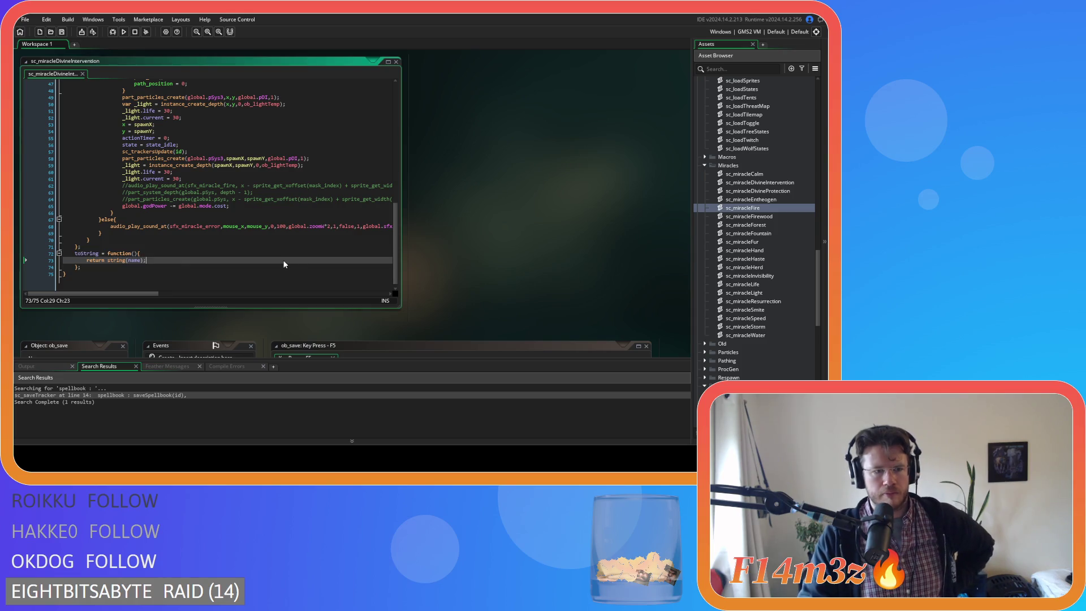
pyautogui.scroll(15, 271, 248)
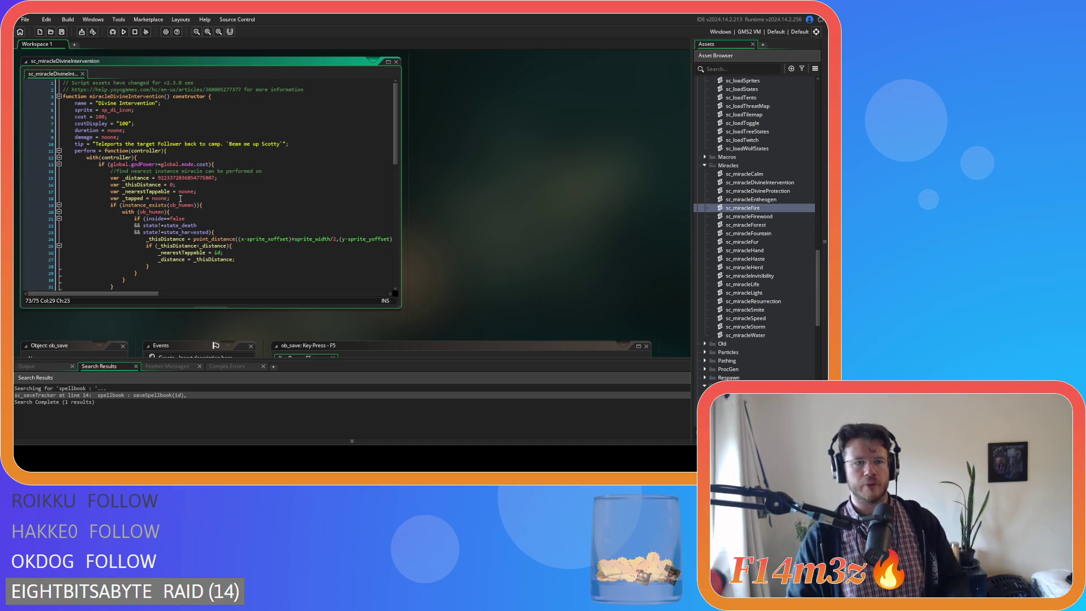
pyautogui.click(166, 151)
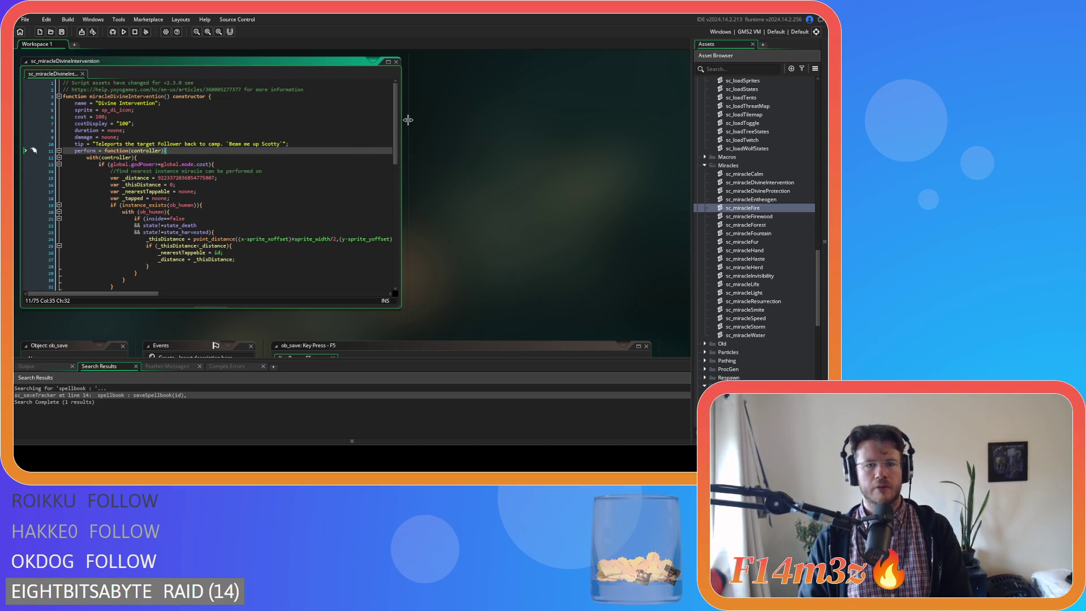
pyautogui.scroll(-10, 396, 130)
pyautogui.scroll(10, 394, 97)
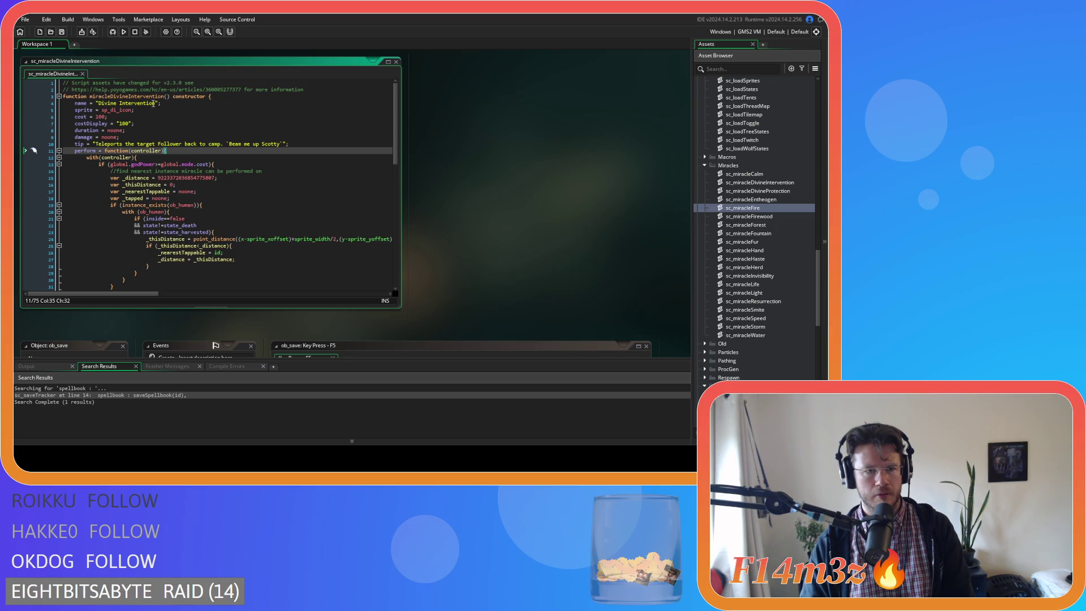
# Step: Examine the toString return line at the end of the Divine Intervention script
pyautogui.moveTo(396, 122); pyautogui.dragTo(403, 289)
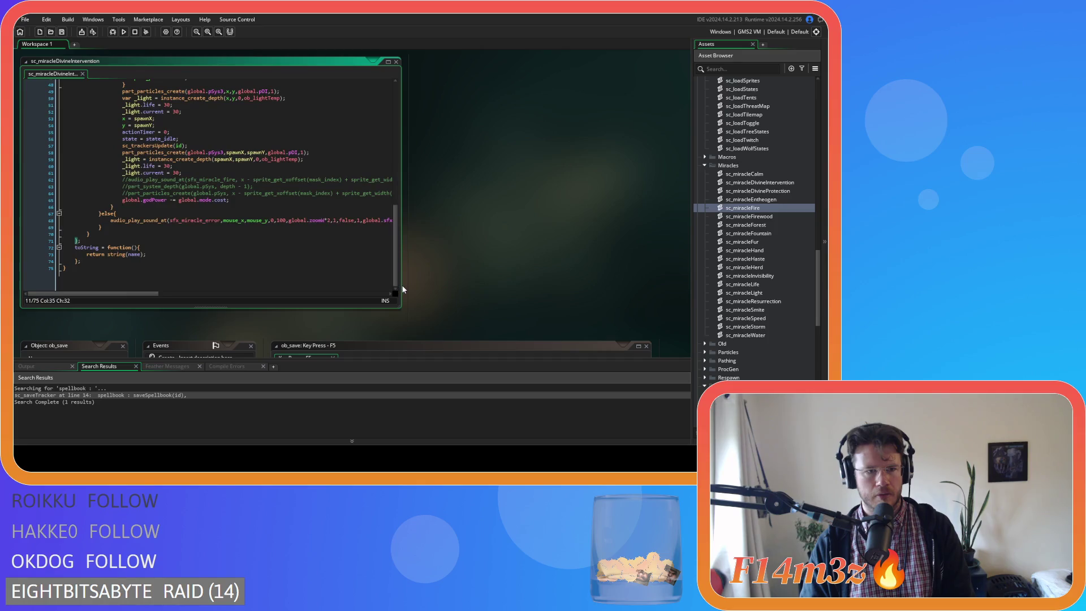
pyautogui.click(262, 268)
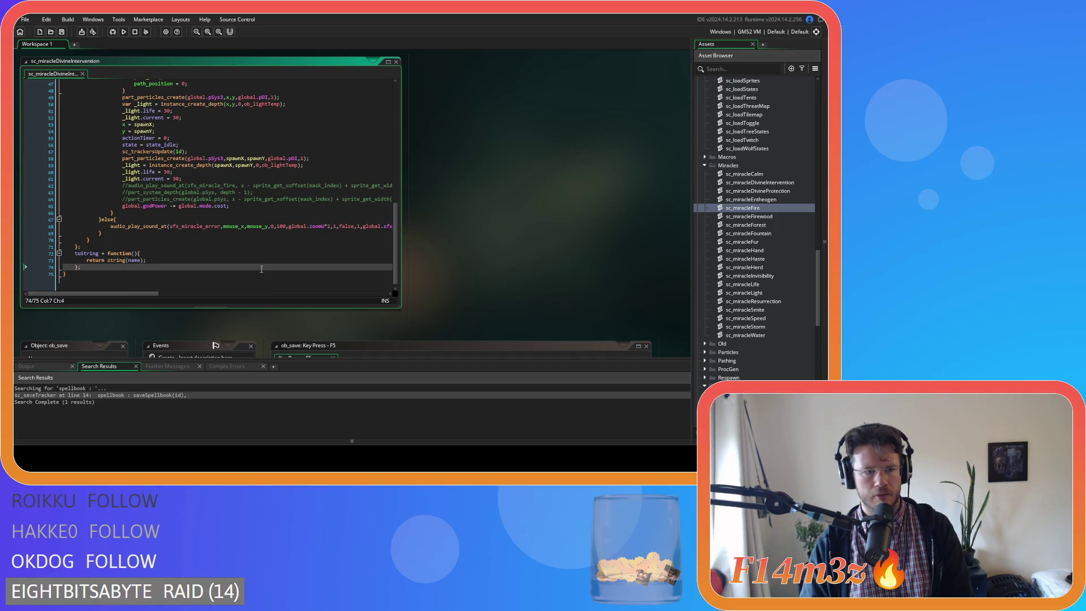
pyautogui.scroll(-3, 481, 268)
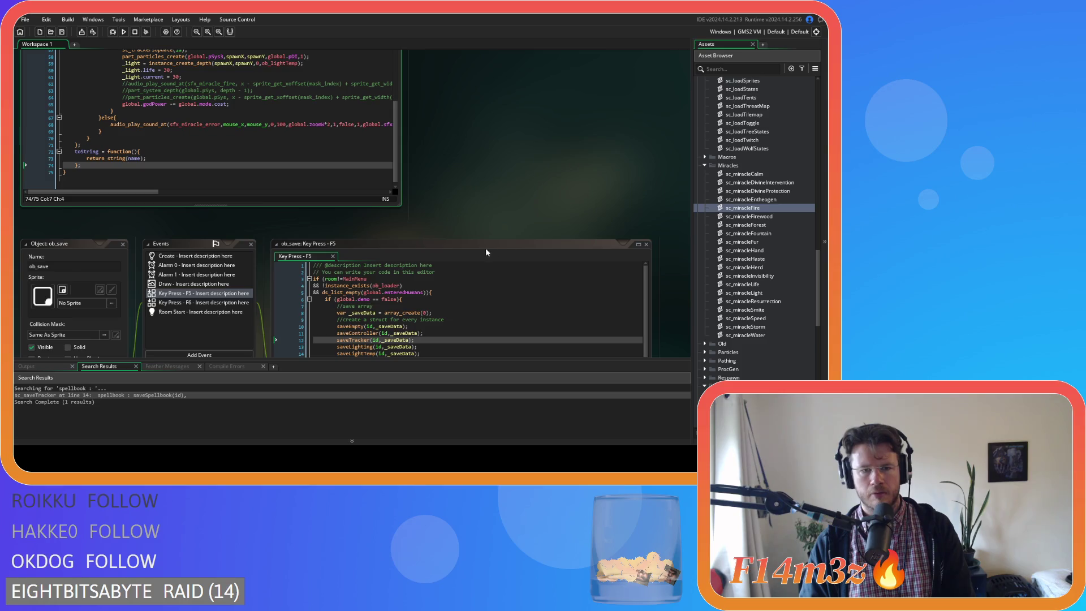
pyautogui.scroll(4, 432, 204)
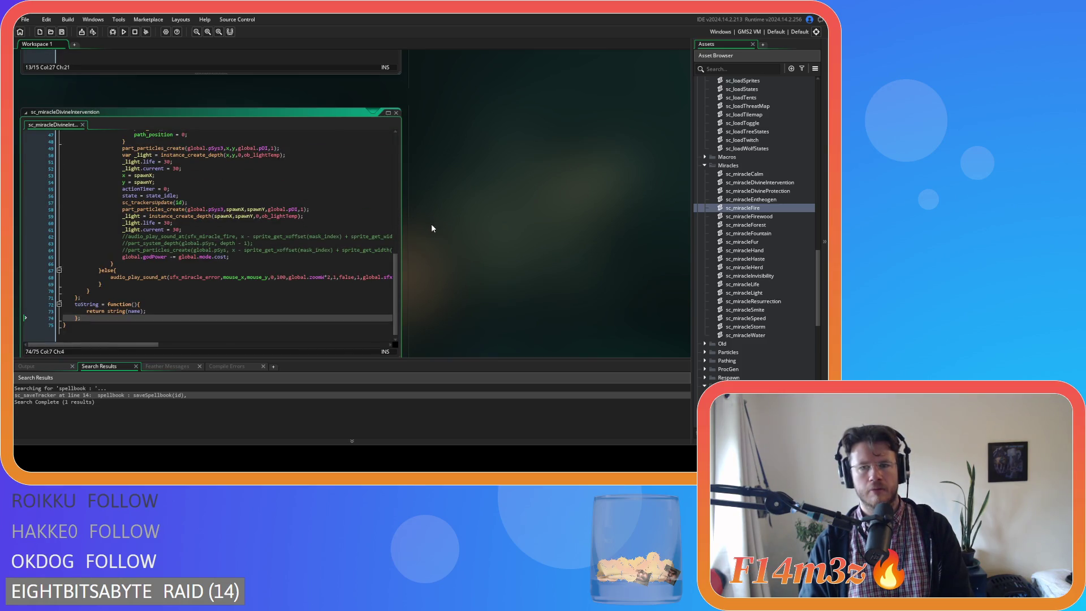
pyautogui.scroll(-5, 432, 226)
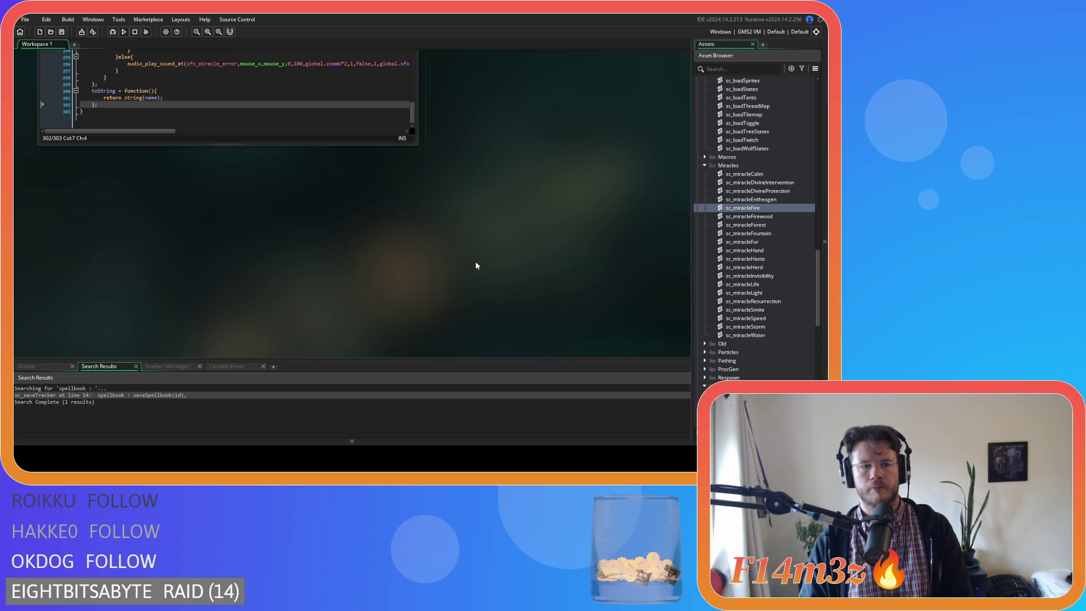
pyautogui.scroll(2, 476, 265)
pyautogui.scroll(3, 751, 289)
pyautogui.scroll(3, 606, 280)
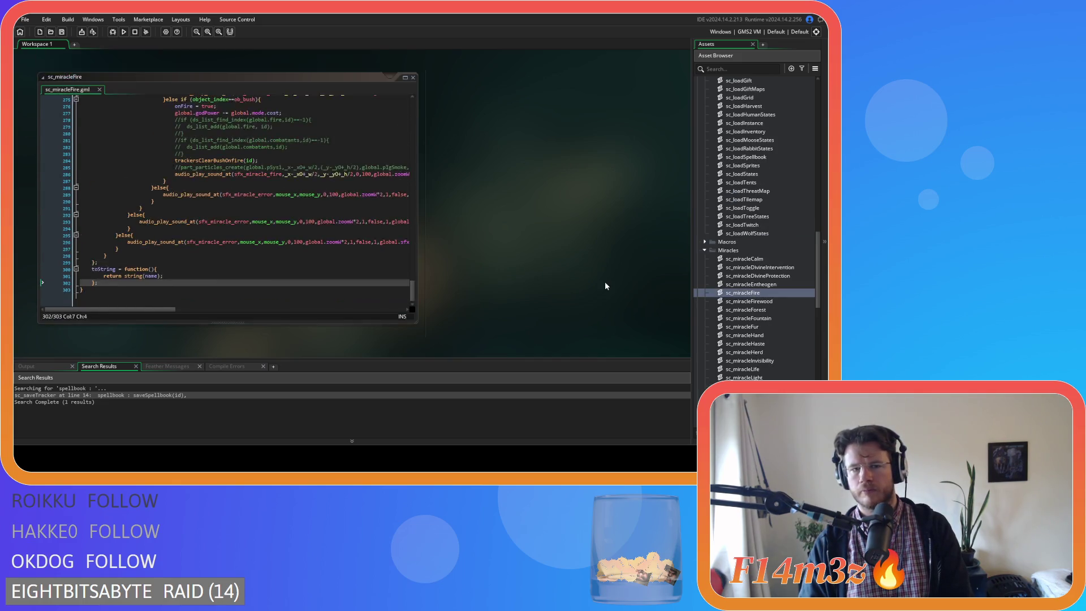
# Step: Review sc_miracleFire's error sound call, god power cost check, perform function and costDisplay value
pyautogui.scroll(1, 582, 283)
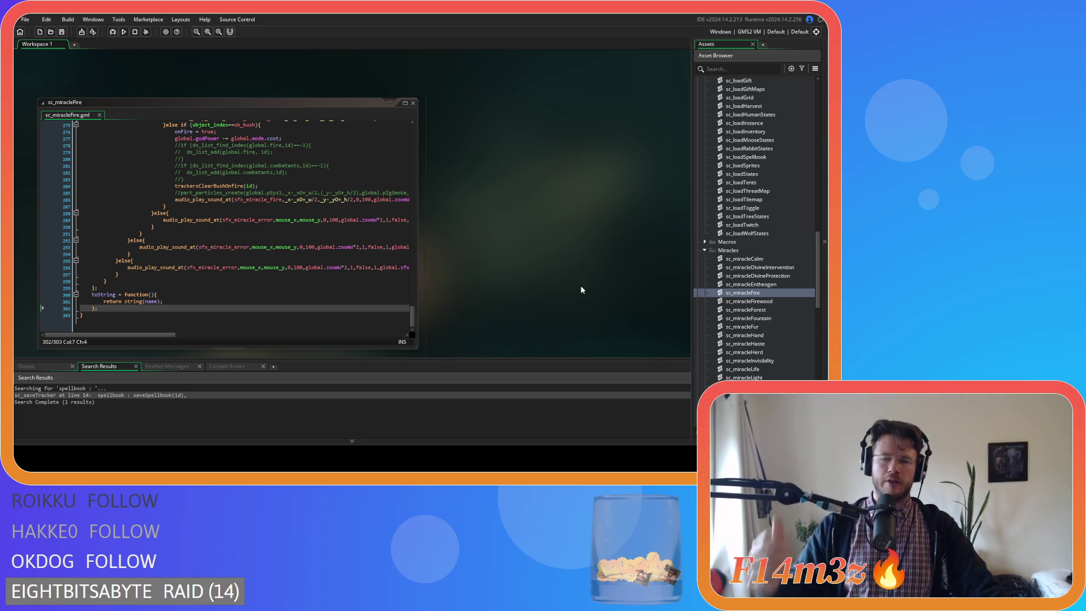
pyautogui.click(362, 275)
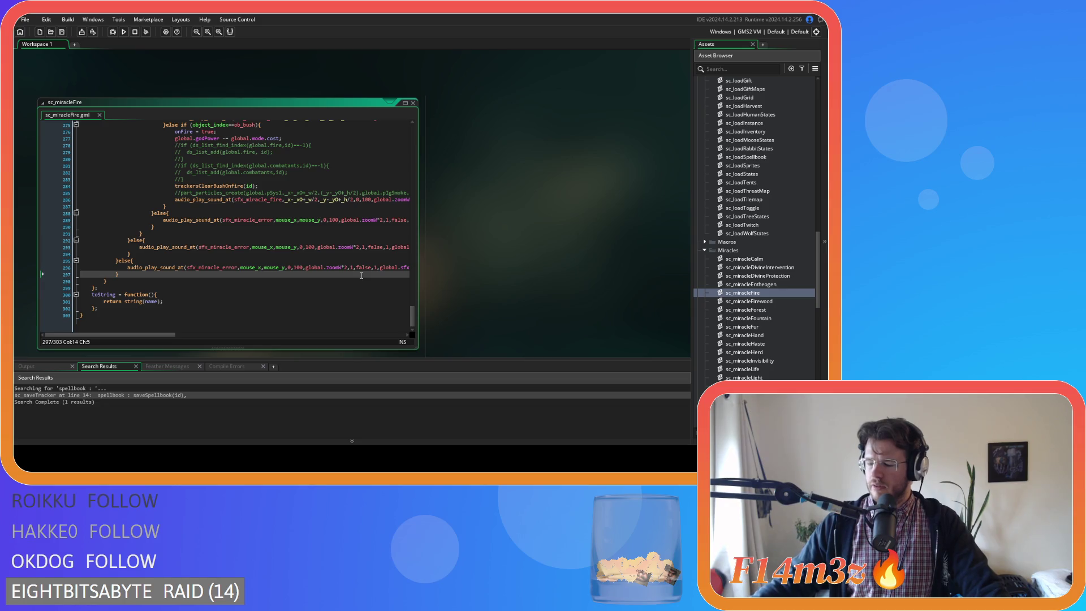
pyautogui.click(306, 267)
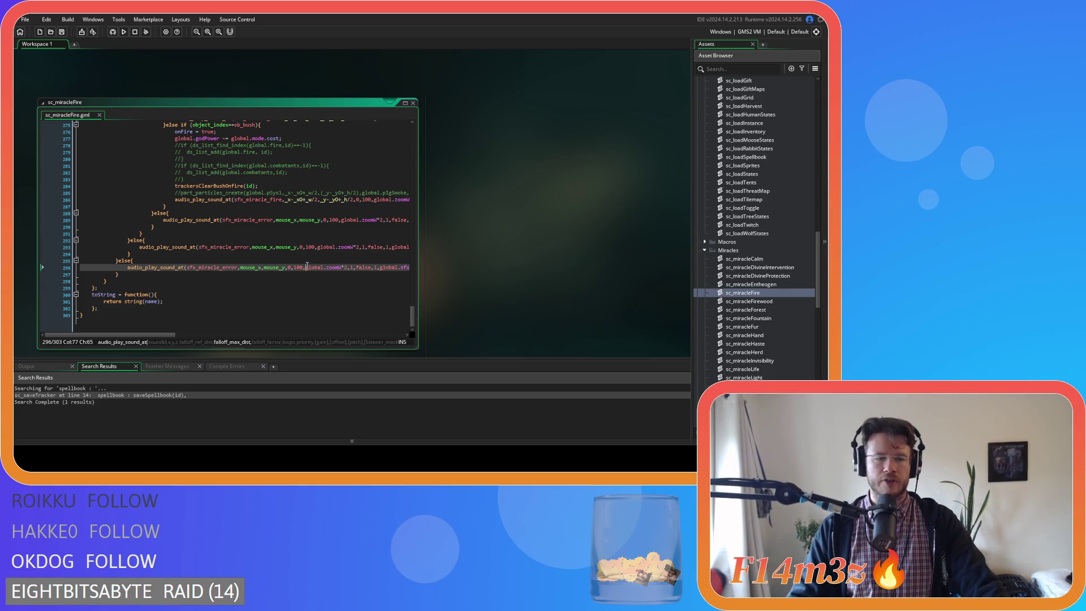
pyautogui.moveTo(411, 324); pyautogui.dragTo(402, 133)
pyautogui.click(301, 205)
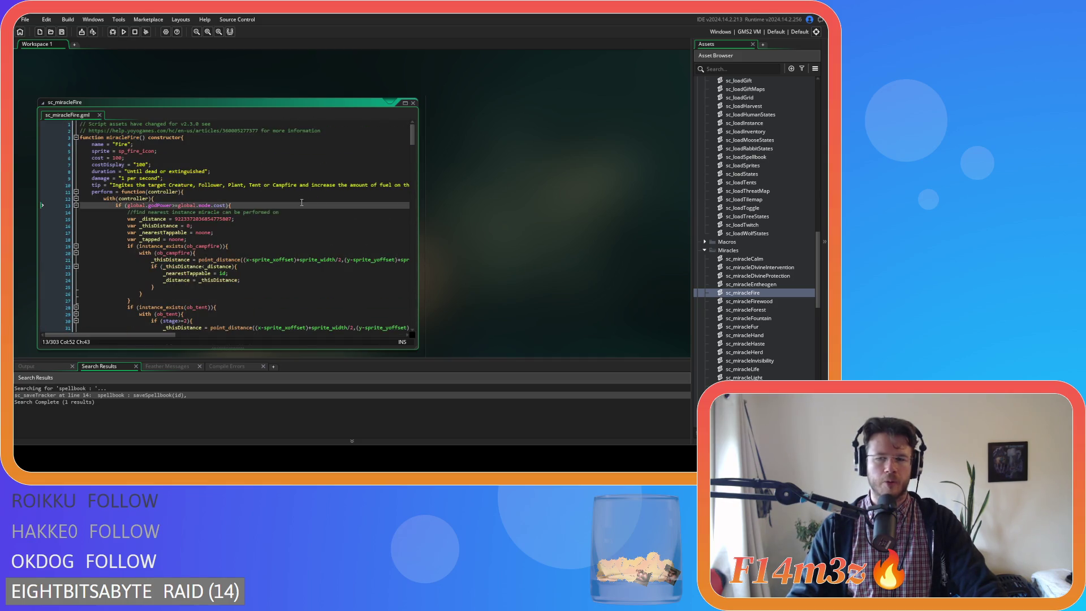
pyautogui.click(366, 193)
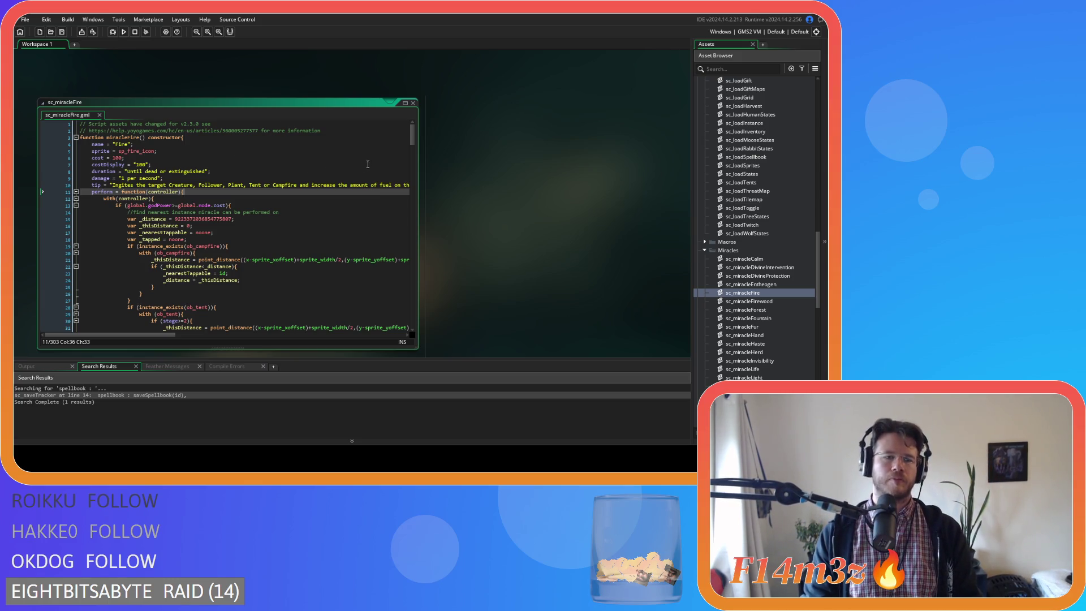
pyautogui.click(330, 168)
# Step: Scroll through sc_miracleFire once more and close it with Ctrl+W
pyautogui.moveTo(413, 134); pyautogui.dragTo(404, 336)
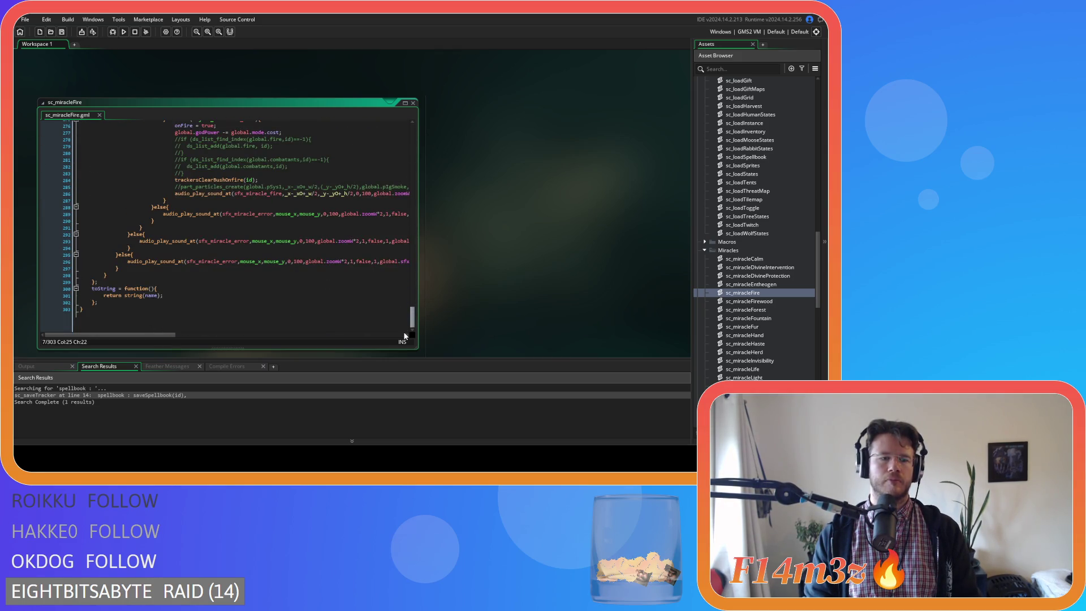
pyautogui.moveTo(405, 333); pyautogui.dragTo(396, 126)
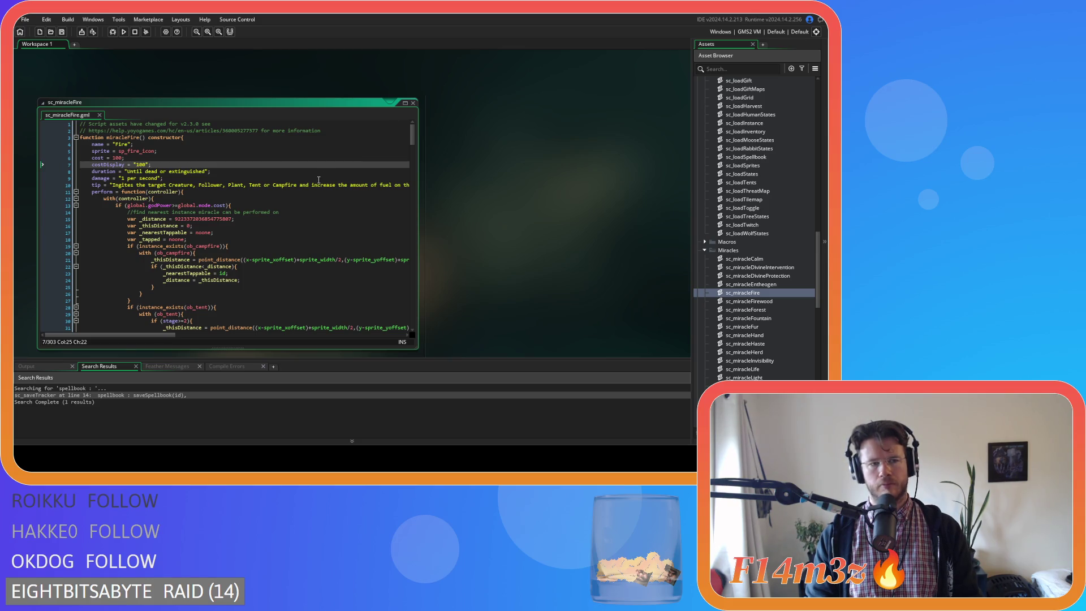
pyautogui.hotkey('ctrl', 'w')
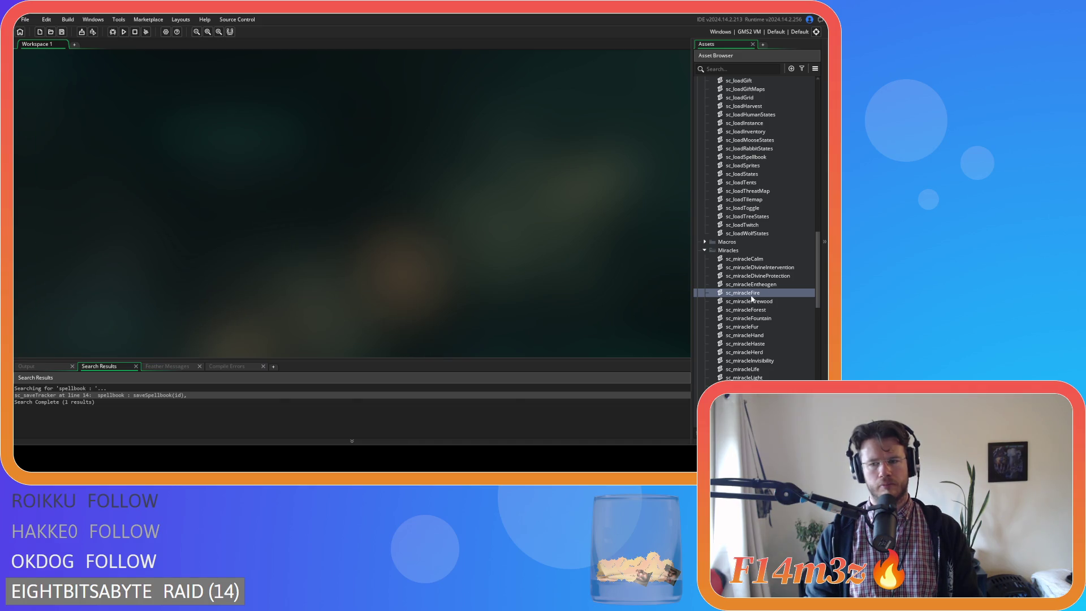
# Step: Reopen sc_saveSpellbook and examine the line storing string() copies of each spellbook entry
pyautogui.scroll(4, 767, 301)
pyautogui.scroll(15, 767, 301)
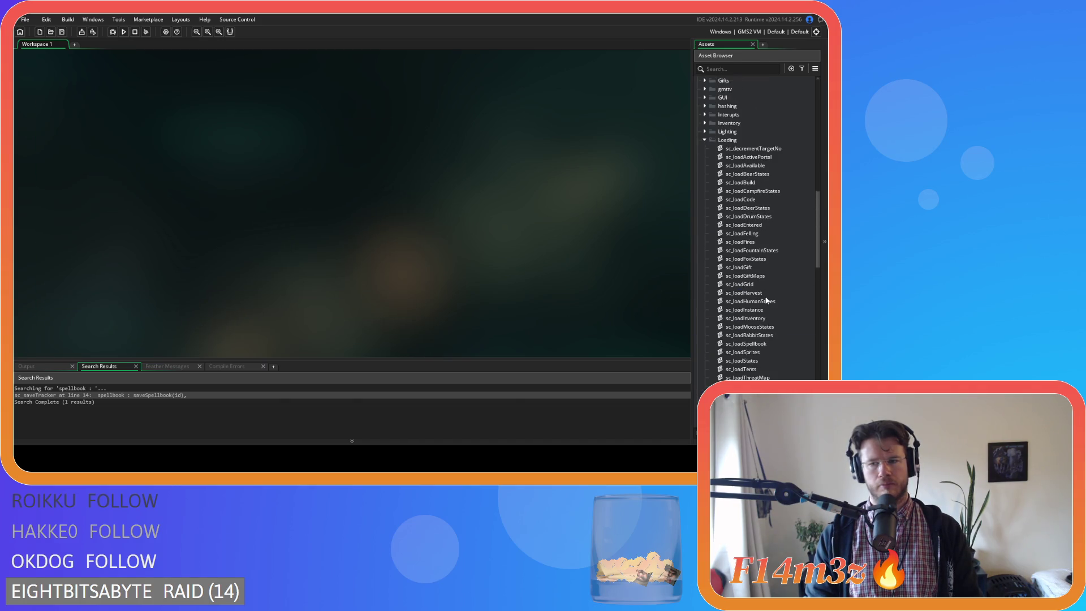
pyautogui.scroll(-2, 764, 299)
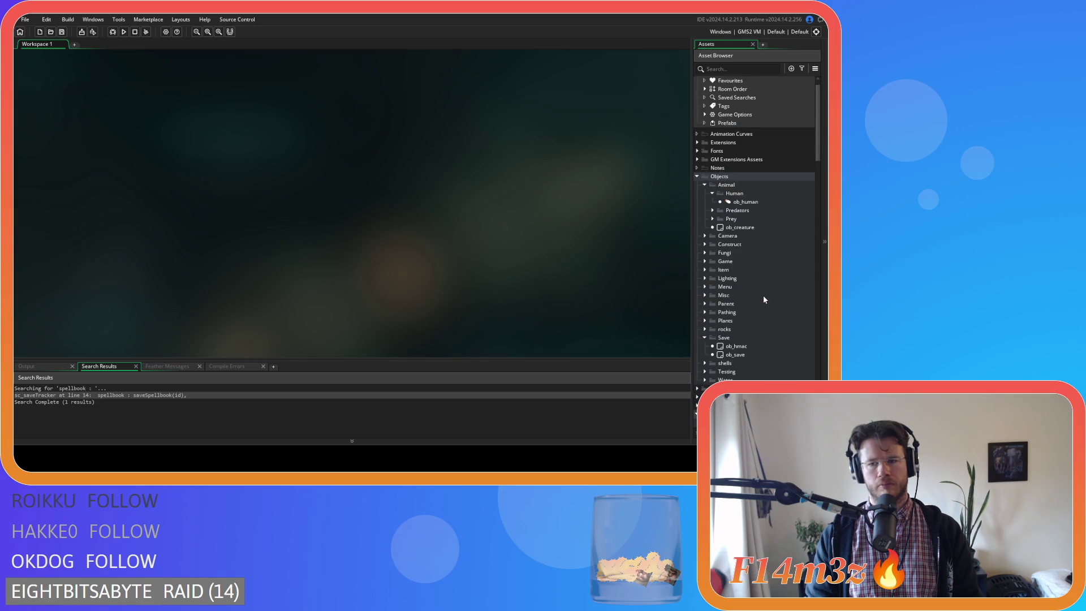
pyautogui.scroll(-13, 763, 295)
pyautogui.scroll(-10, 760, 297)
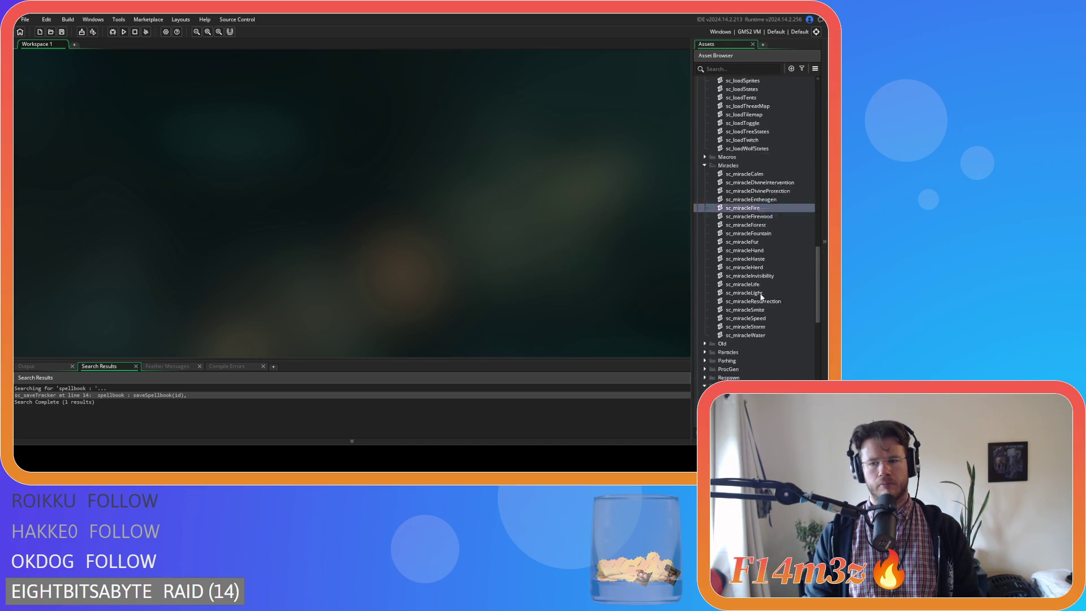
pyautogui.scroll(-4, 760, 296)
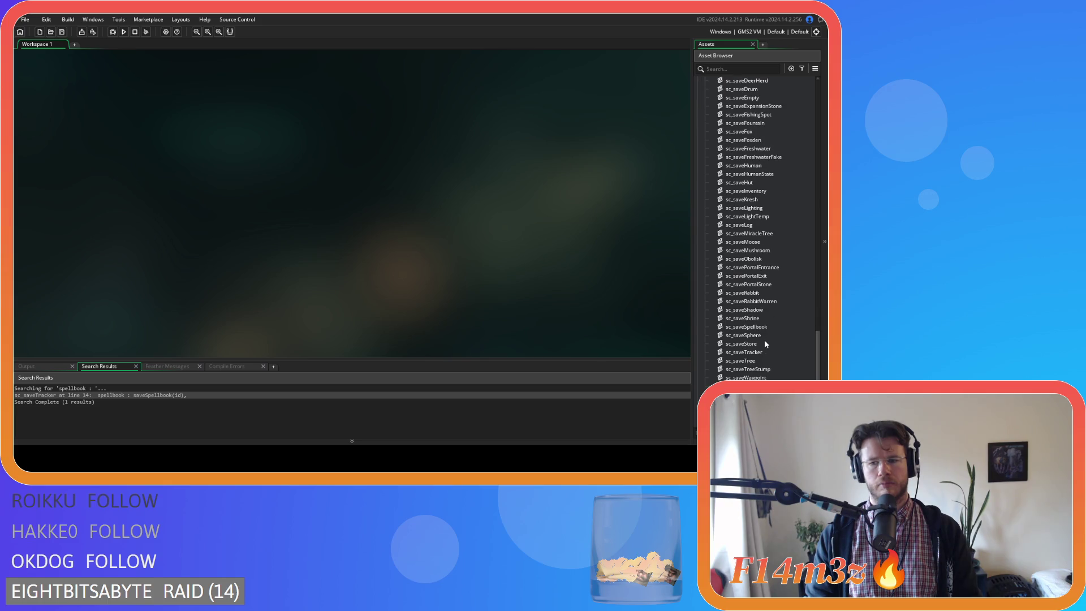
pyautogui.doubleClick(767, 327)
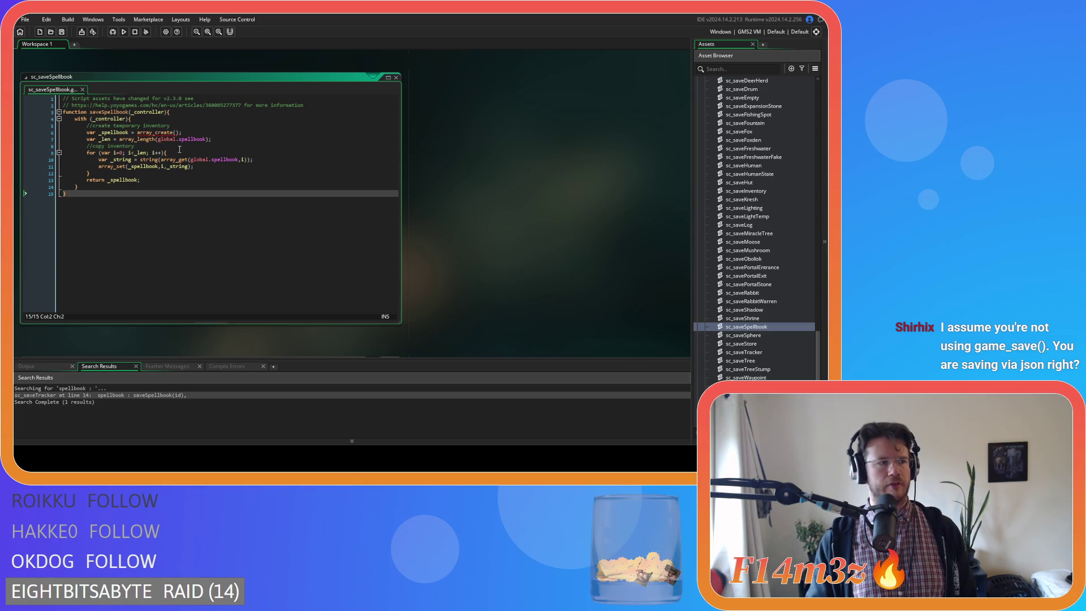
pyautogui.click(205, 159)
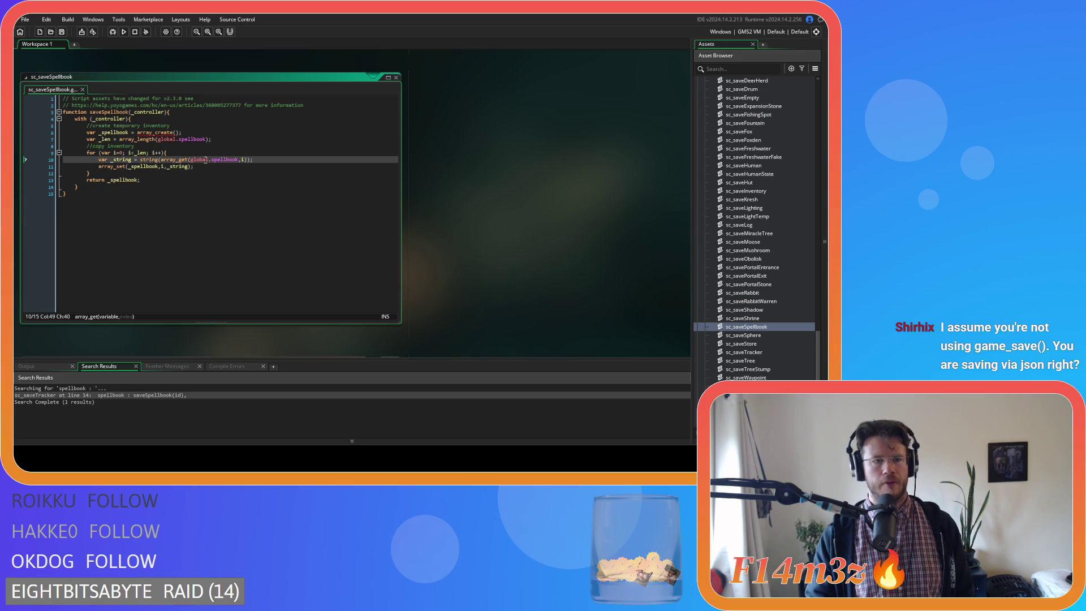
pyautogui.click(245, 159)
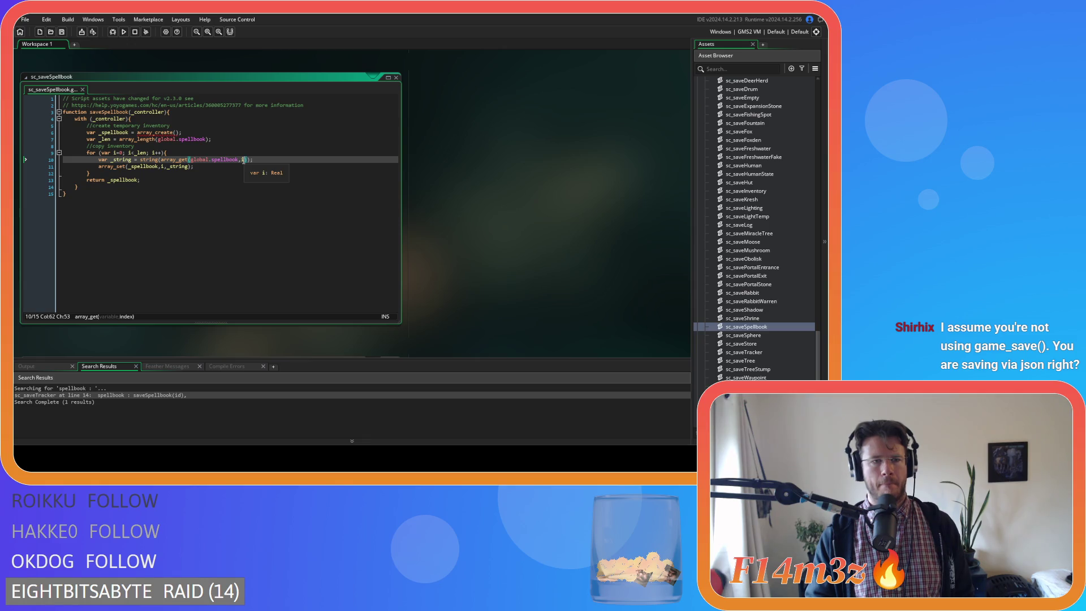
pyautogui.click(238, 167)
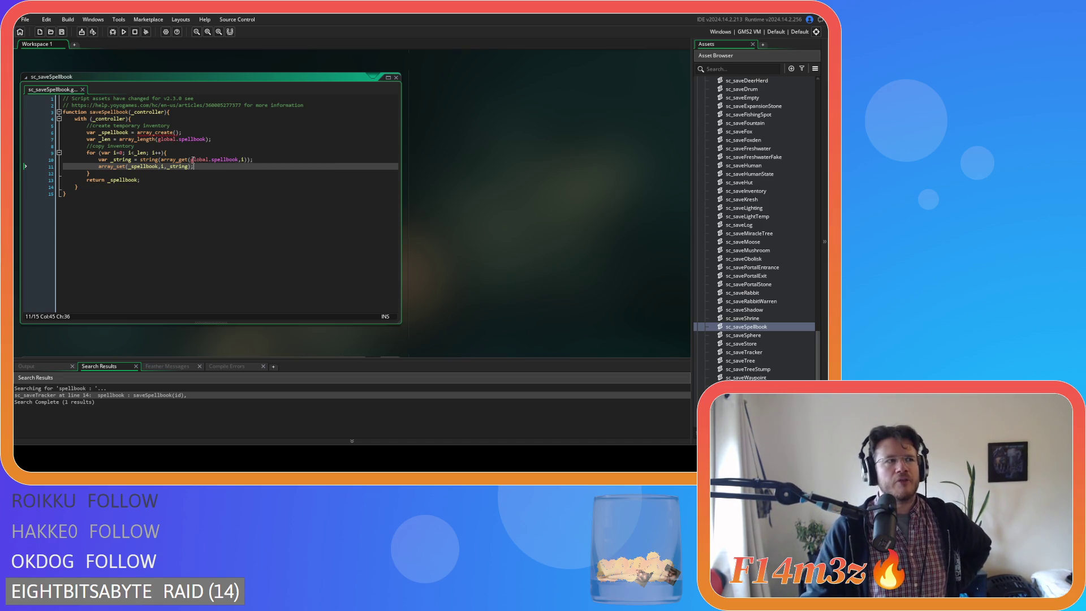
pyautogui.moveTo(155, 155)
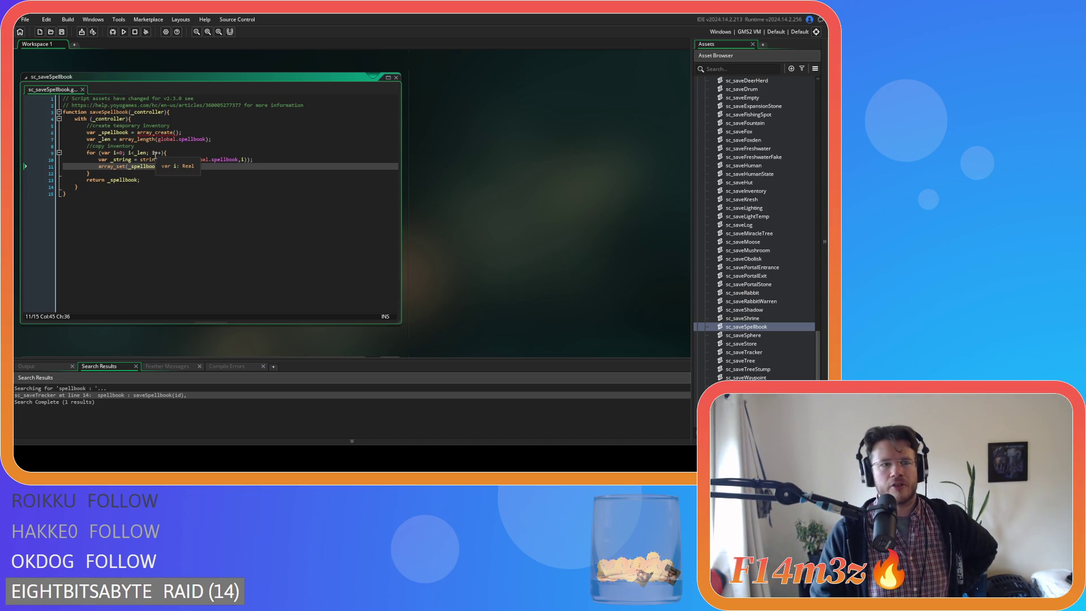
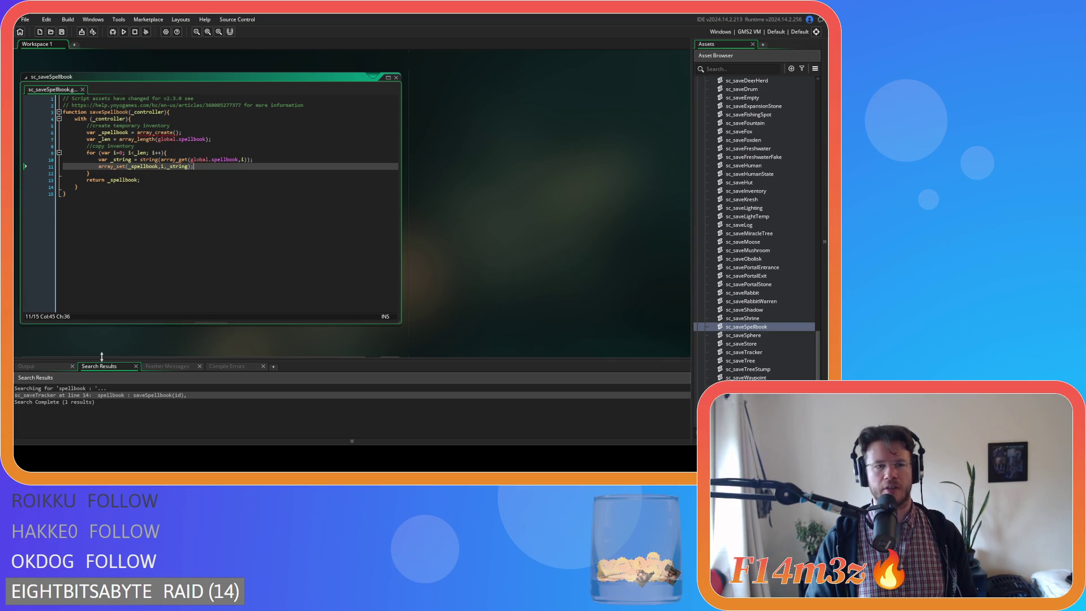
# Step: Switch to the Output log and select the Hand, Light and Smite entries of the logged spellbook line
pyautogui.click(50, 368)
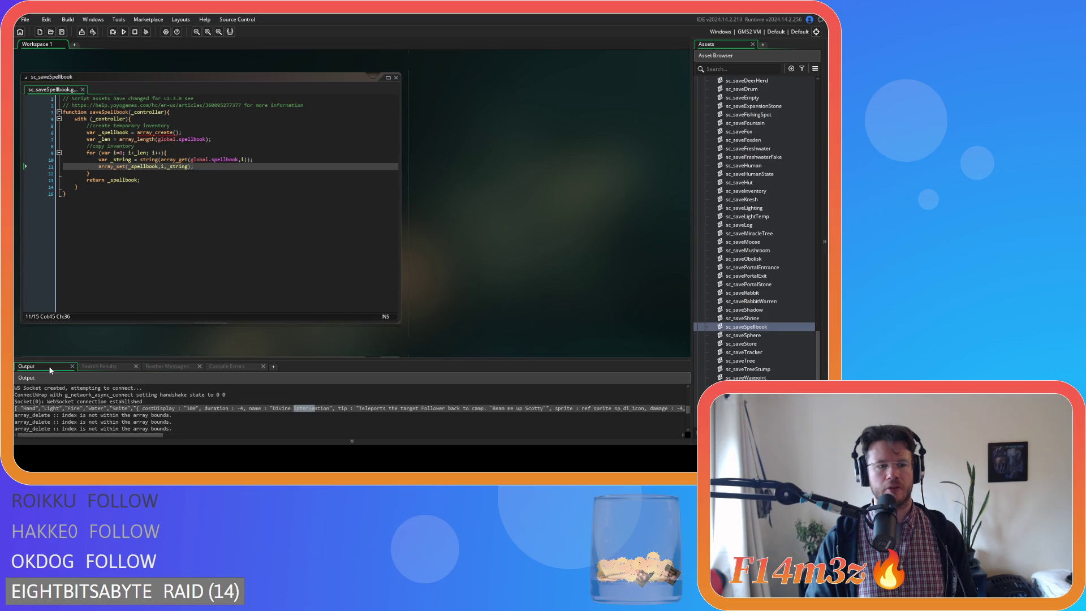
pyautogui.doubleClick(28, 408)
pyautogui.moveTo(42, 410); pyautogui.dragTo(129, 409)
pyautogui.click(88, 410)
pyautogui.click(139, 409)
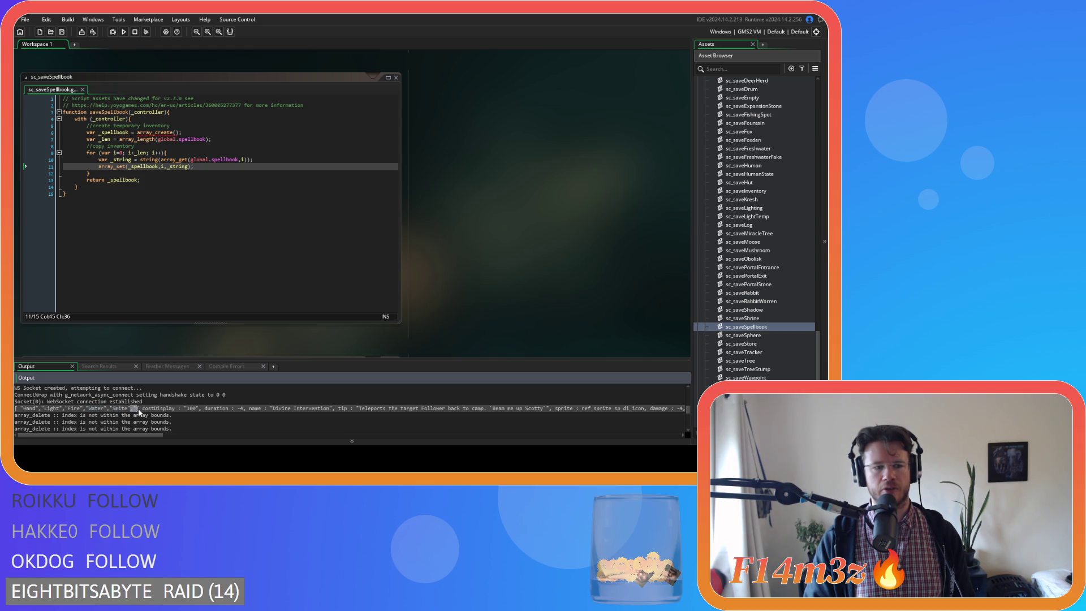
pyautogui.moveTo(135, 409); pyautogui.dragTo(243, 417)
pyautogui.moveTo(324, 416); pyautogui.dragTo(419, 407)
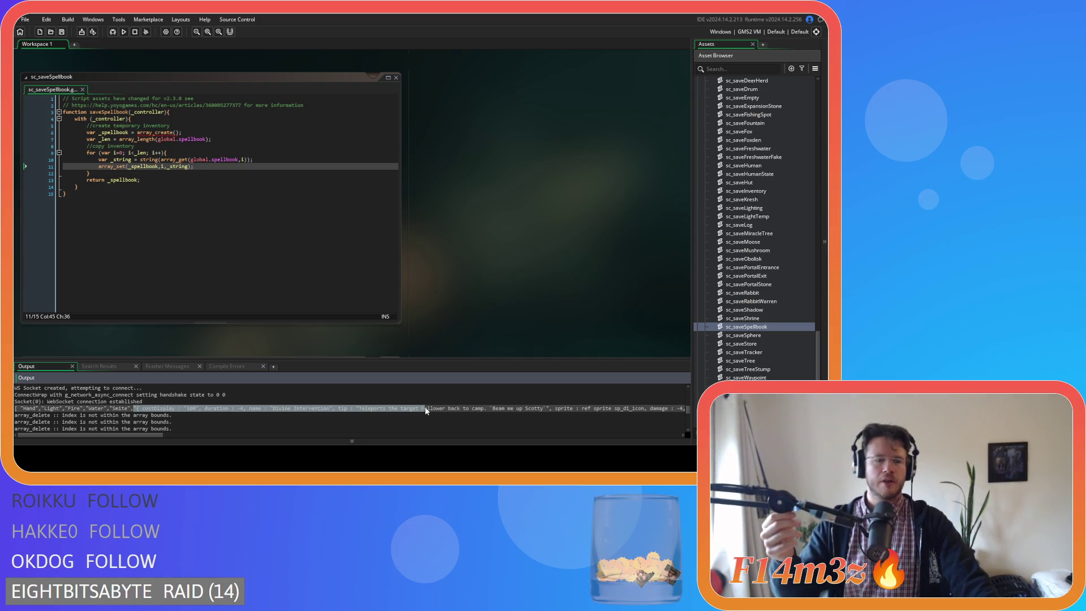
# Step: Review sc_saveSpellbook's copy loop and return statement, then select the logged line to its end
pyautogui.click(127, 134)
pyautogui.click(136, 184)
pyautogui.click(161, 181)
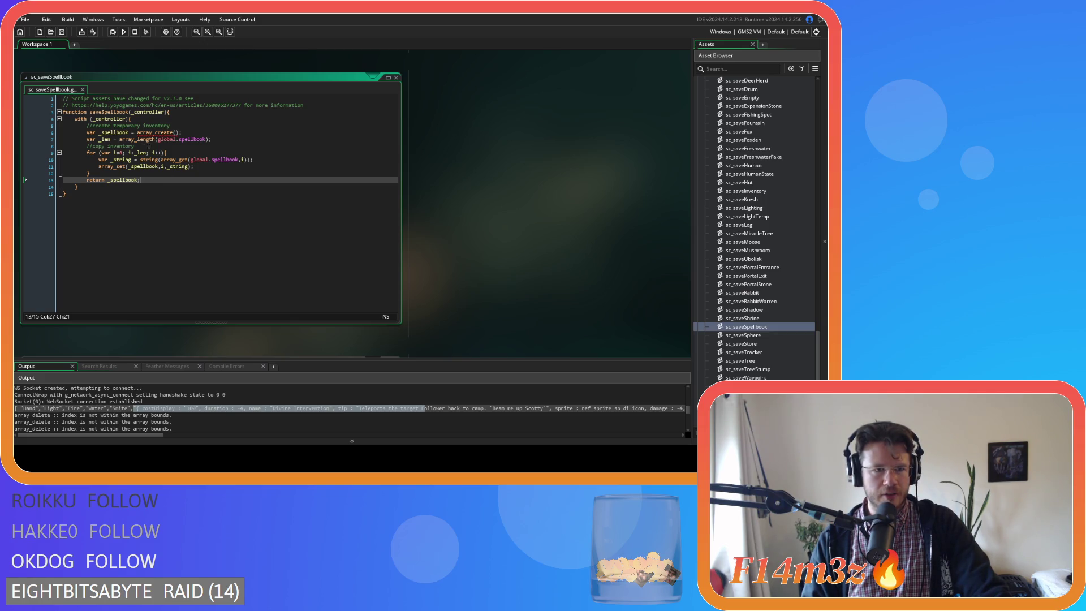
pyautogui.moveTo(86, 157); pyautogui.dragTo(255, 173)
pyautogui.click(227, 186)
pyautogui.click(223, 176)
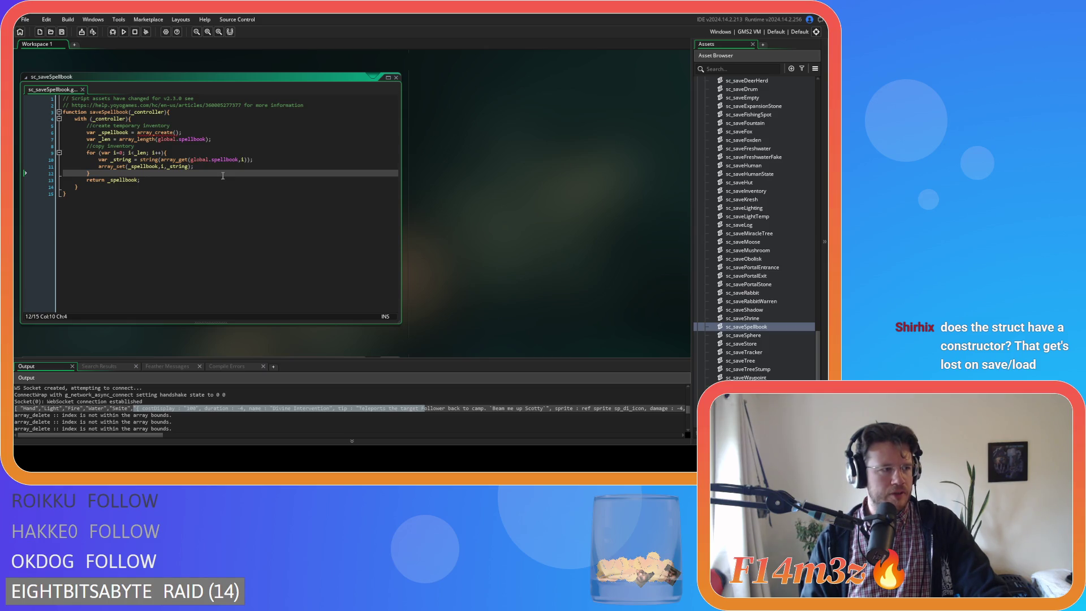
pyautogui.click(219, 180)
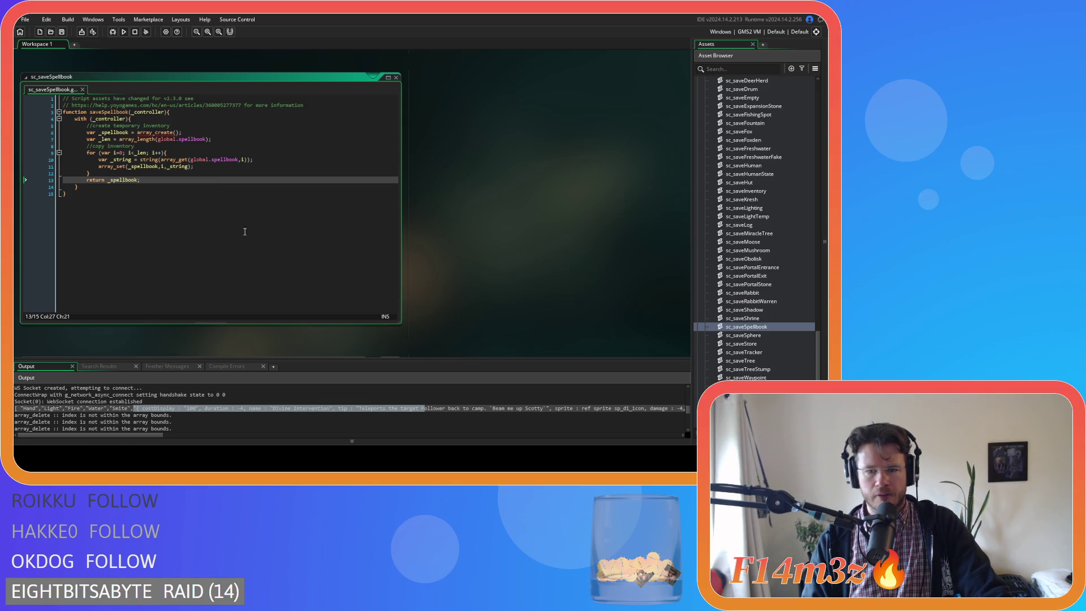
pyautogui.moveTo(425, 408); pyautogui.dragTo(685, 408)
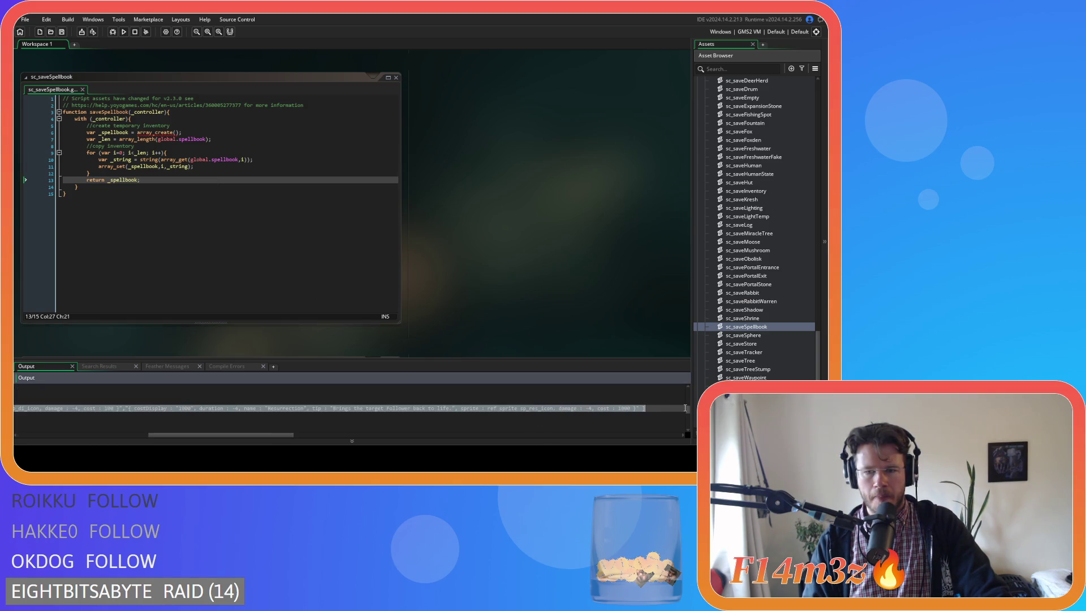
# Step: Reselect the logged spellbook line in Output and scroll the assets up toward Miracles
pyautogui.click(661, 412)
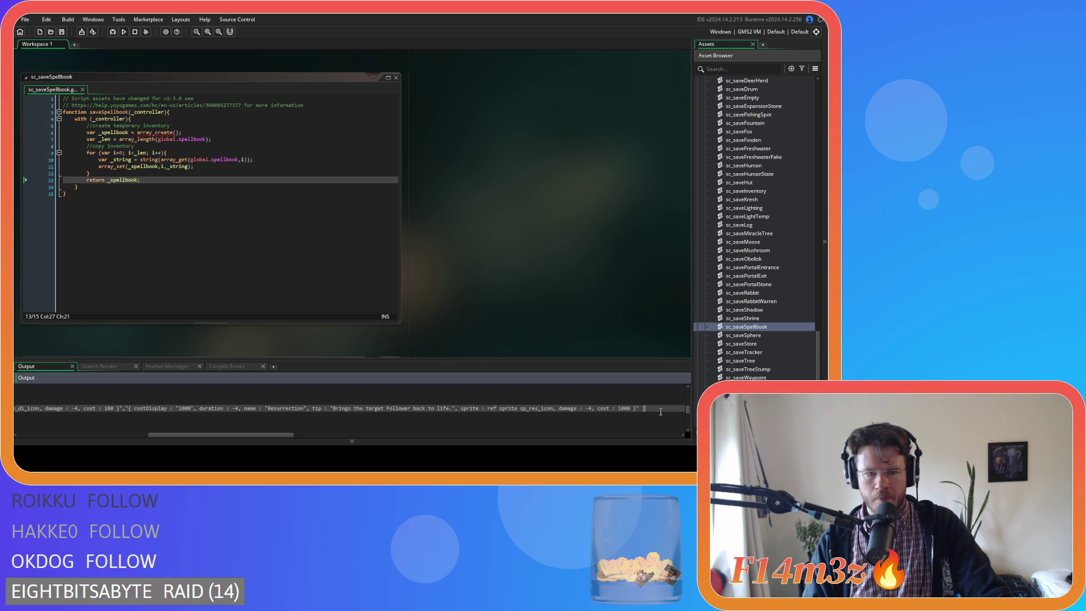
pyautogui.moveTo(660, 412); pyautogui.dragTo(109, 409)
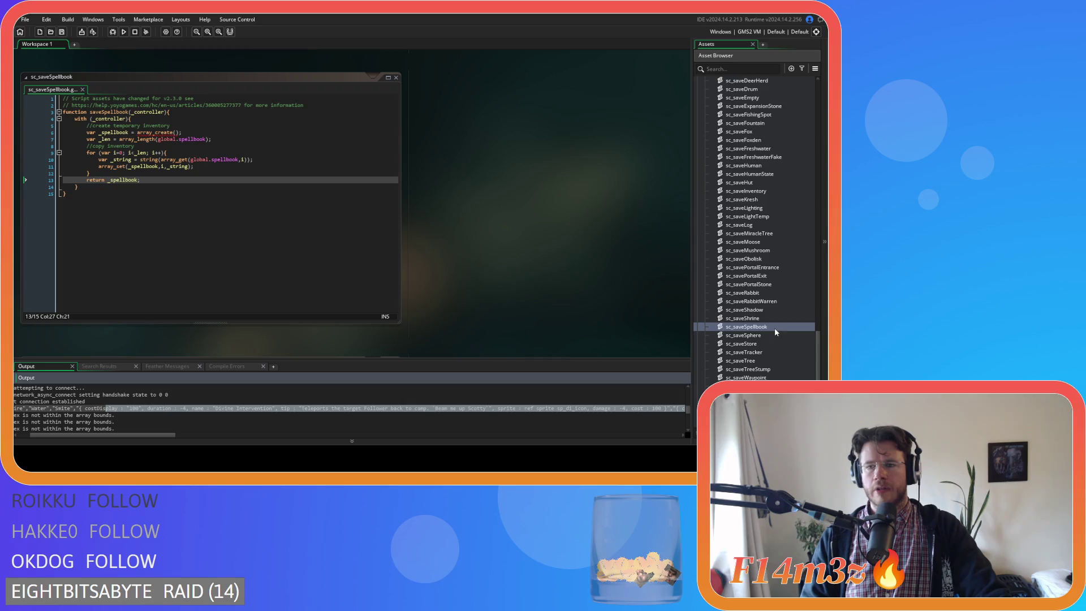
pyautogui.scroll(10, 776, 331)
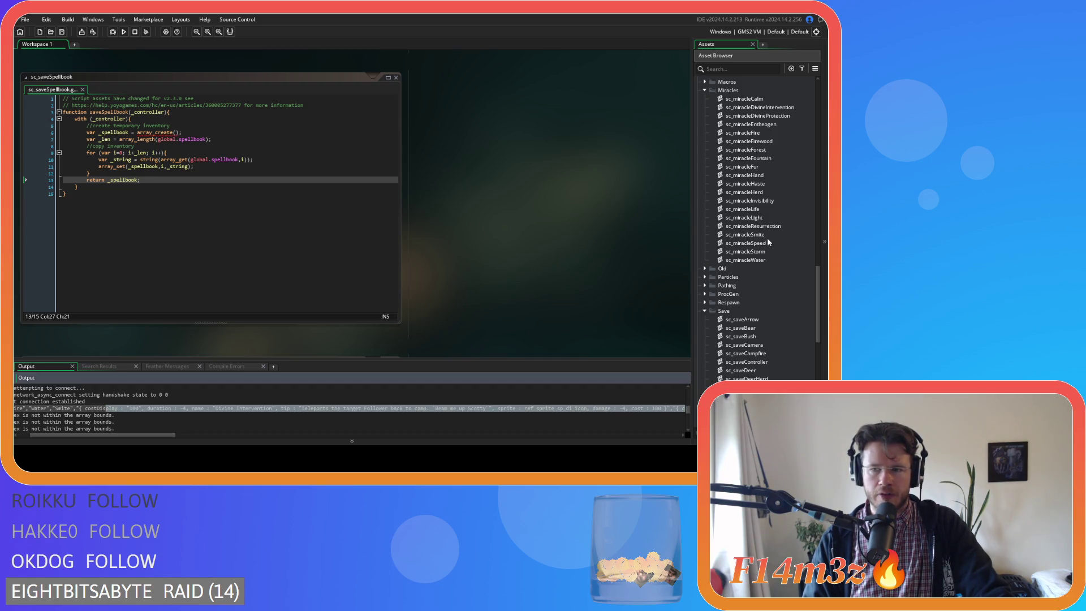
# Step: Open sc_loadSpellbook and inspect the "Hand" check and miracleHand line
pyautogui.scroll(10, 760, 209)
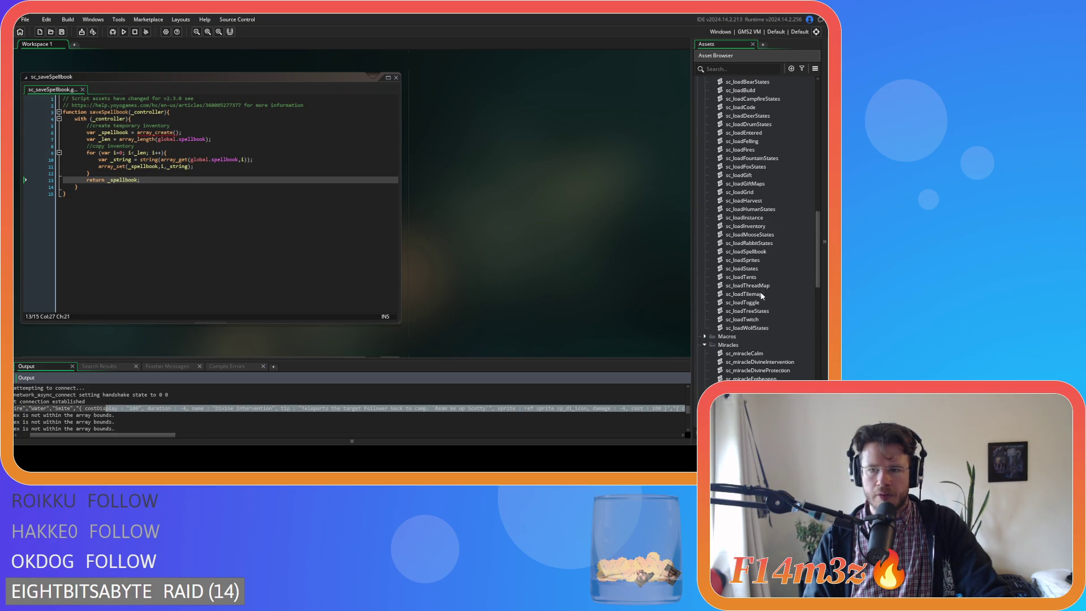
pyautogui.doubleClick(747, 252)
pyautogui.click(244, 269)
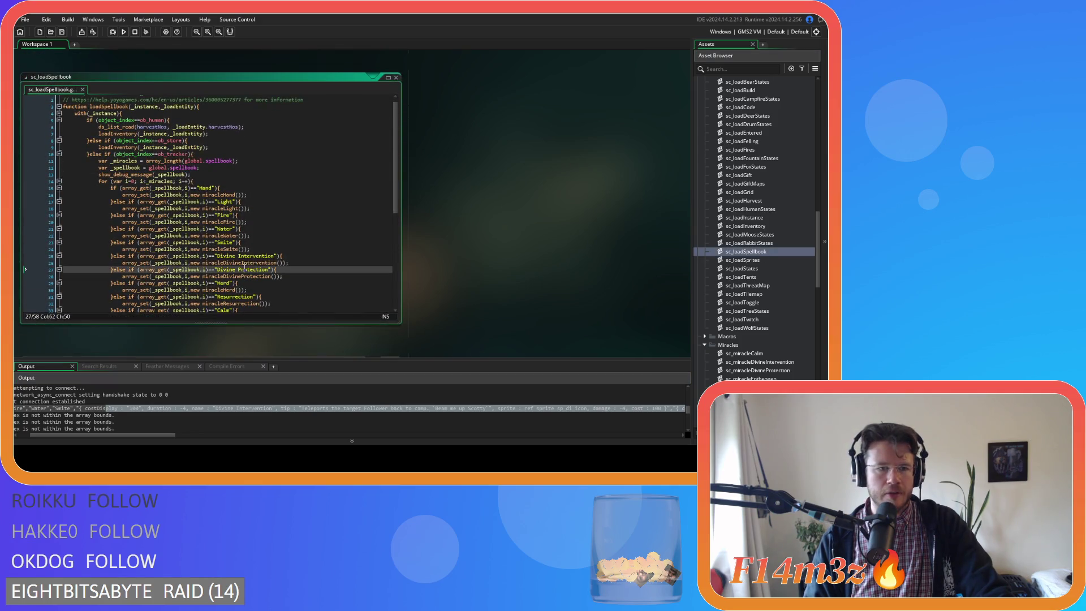
pyautogui.click(237, 188)
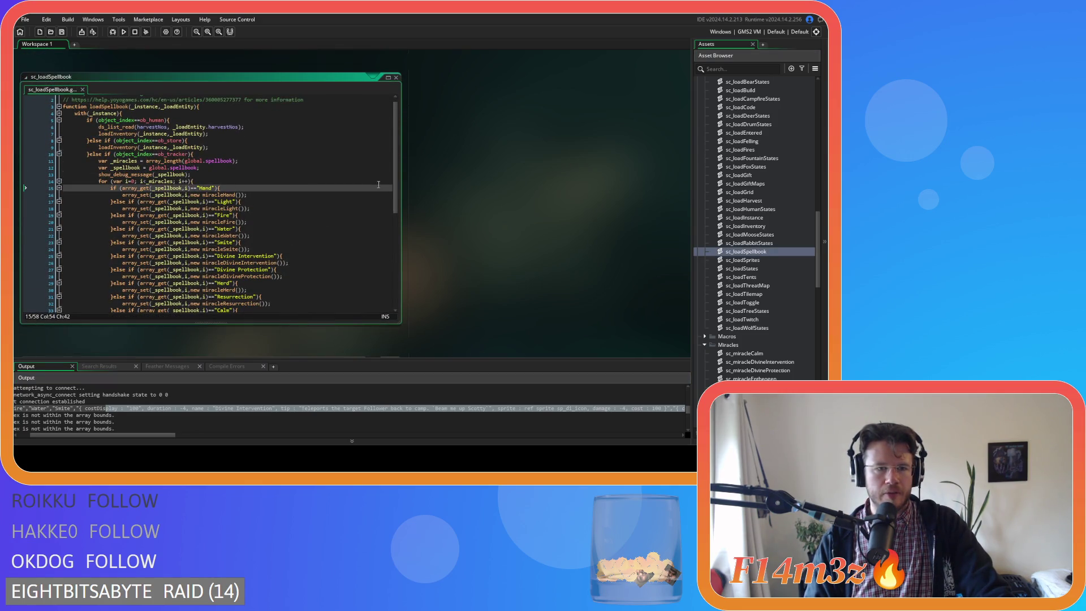
pyautogui.moveTo(195, 187); pyautogui.dragTo(215, 193)
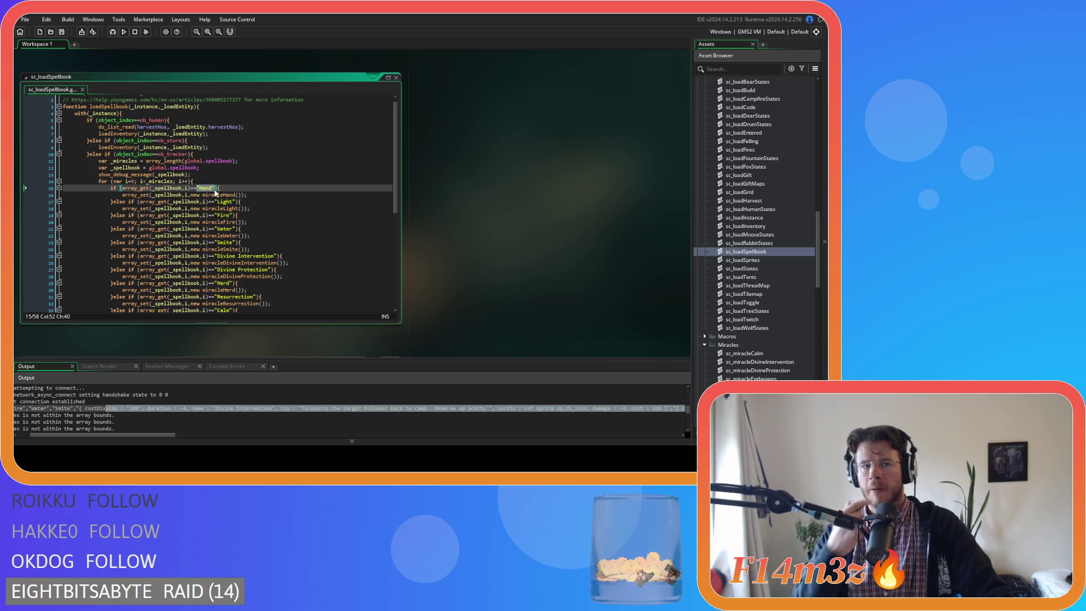
pyautogui.hotkey('shift', 'Right')
pyautogui.hotkey('shift', 'Right')
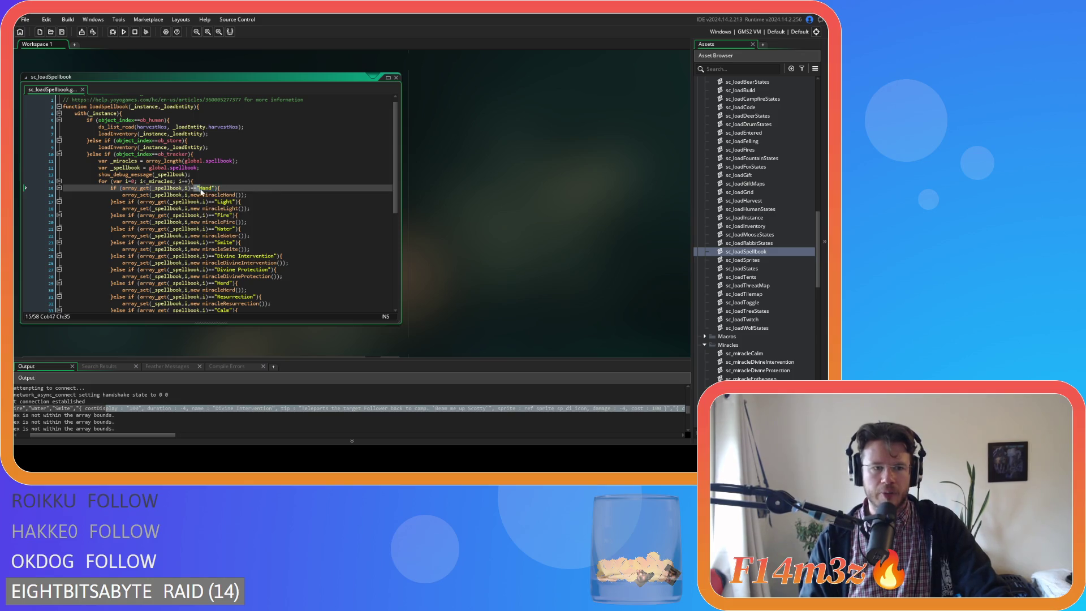
pyautogui.press('Down')
pyautogui.press('Left')
pyautogui.press('Left')
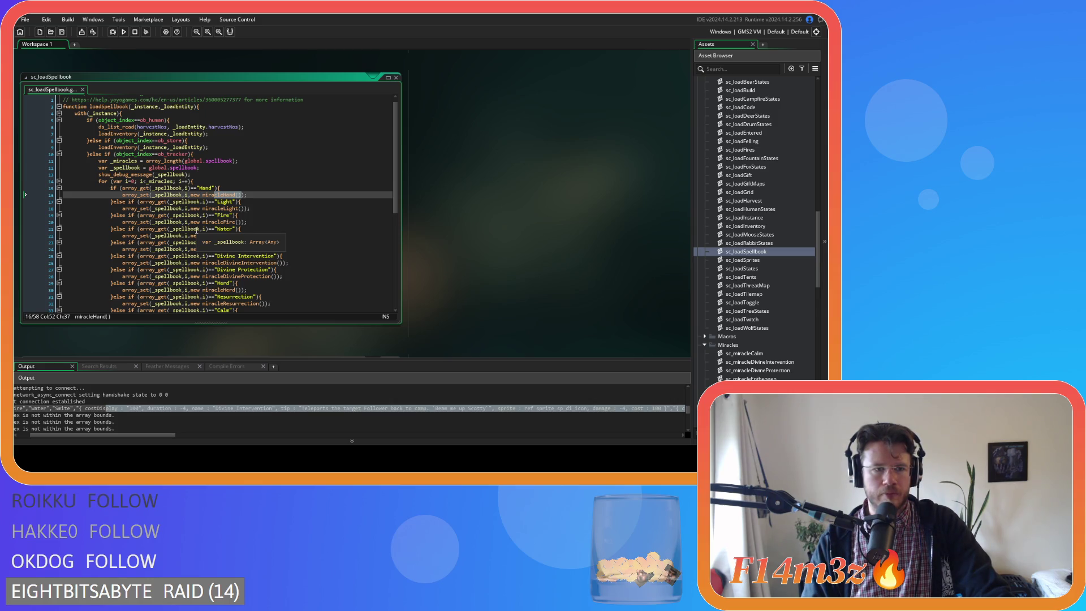
pyautogui.click(254, 233)
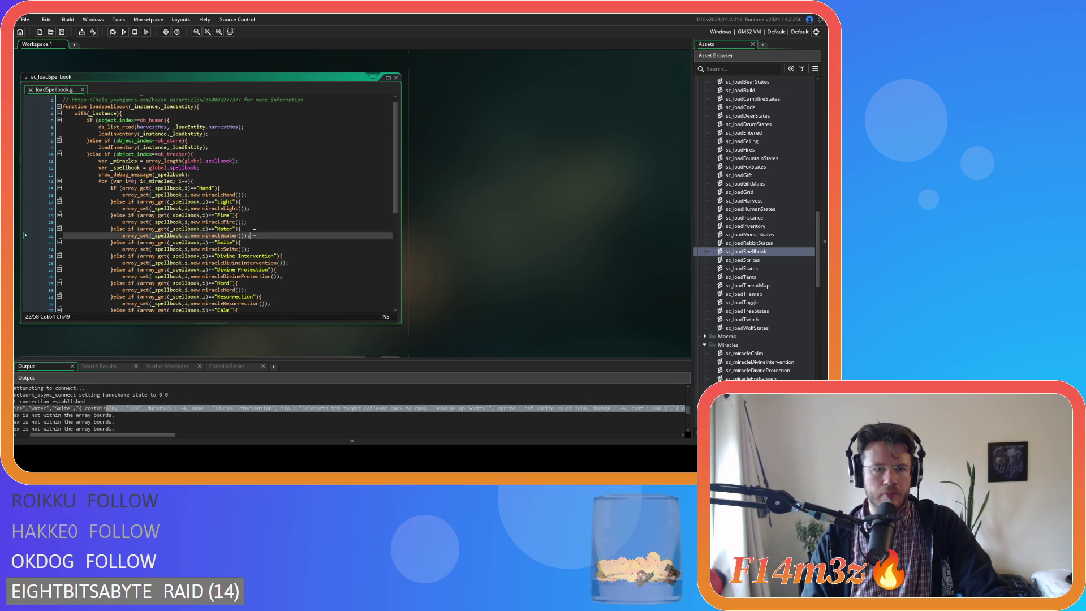
# Step: Scroll through the remaining miracle checks, then open sc_miracleDivineIntervention
pyautogui.scroll(-2, 327, 279)
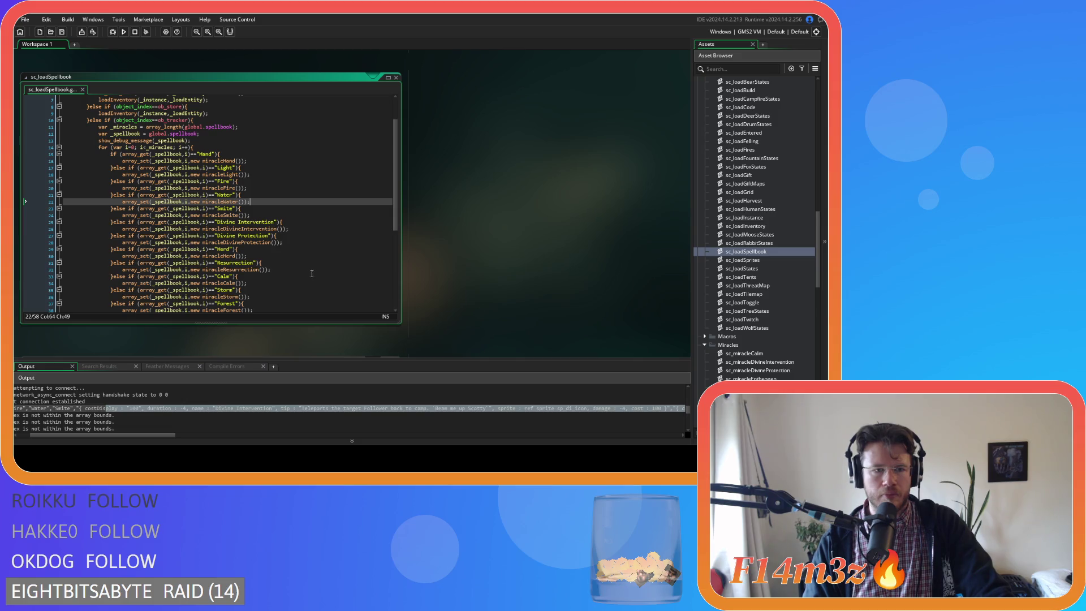
pyautogui.scroll(-2, 265, 249)
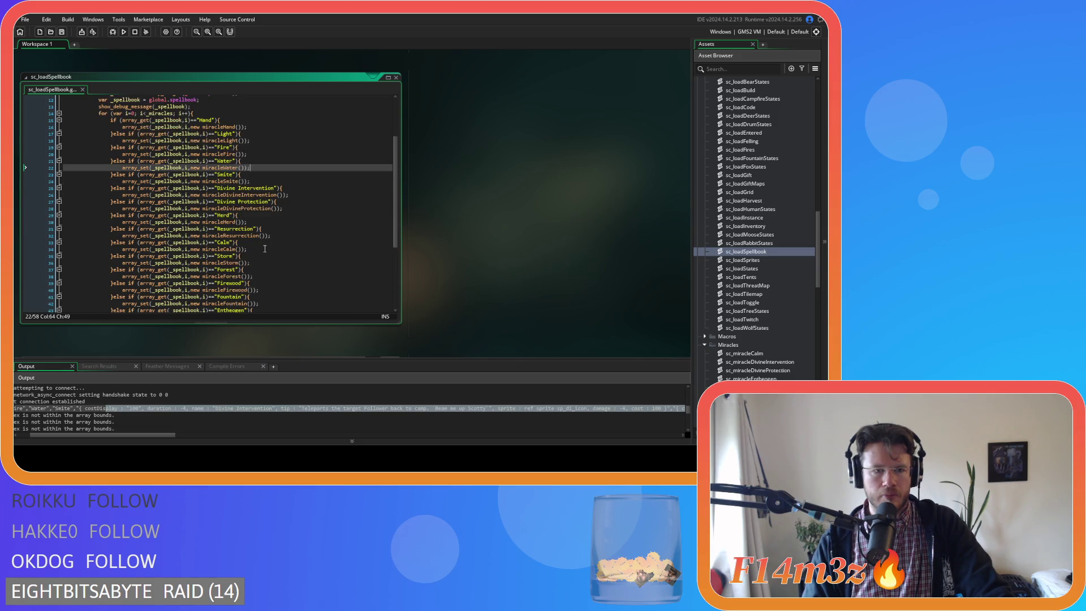
pyautogui.scroll(-4, 265, 249)
pyautogui.scroll(8, 265, 249)
pyautogui.scroll(10, 758, 254)
pyautogui.scroll(-4, 758, 260)
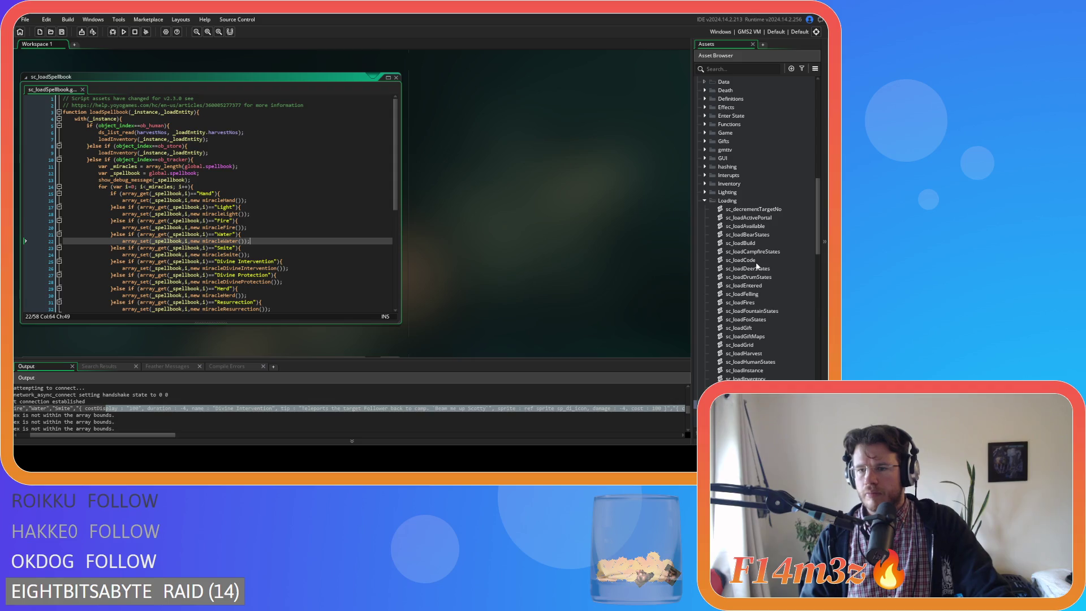
pyautogui.scroll(-5, 756, 266)
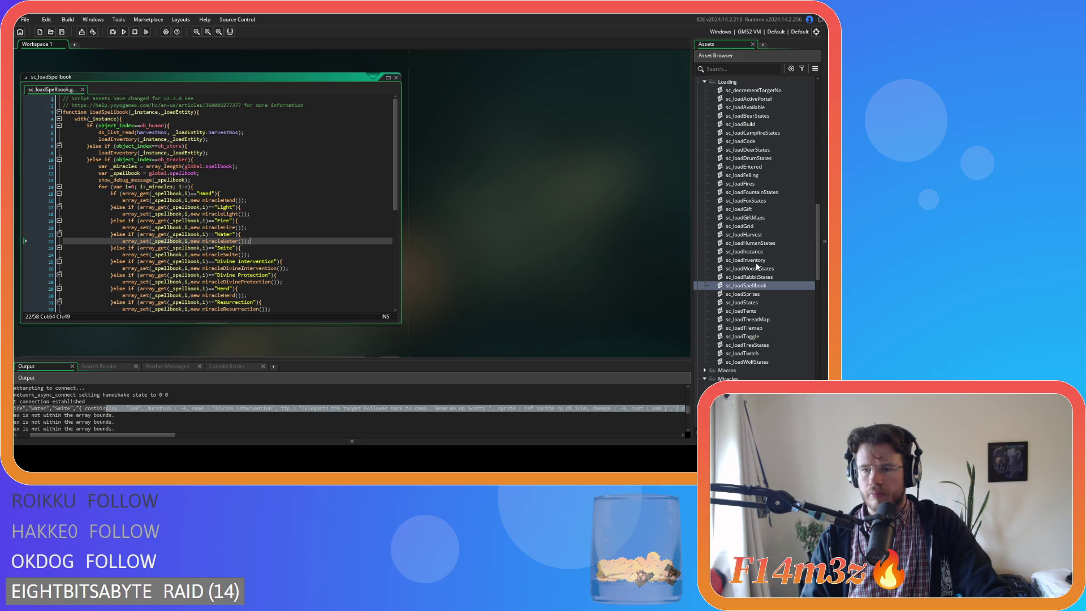
pyautogui.scroll(-10, 757, 267)
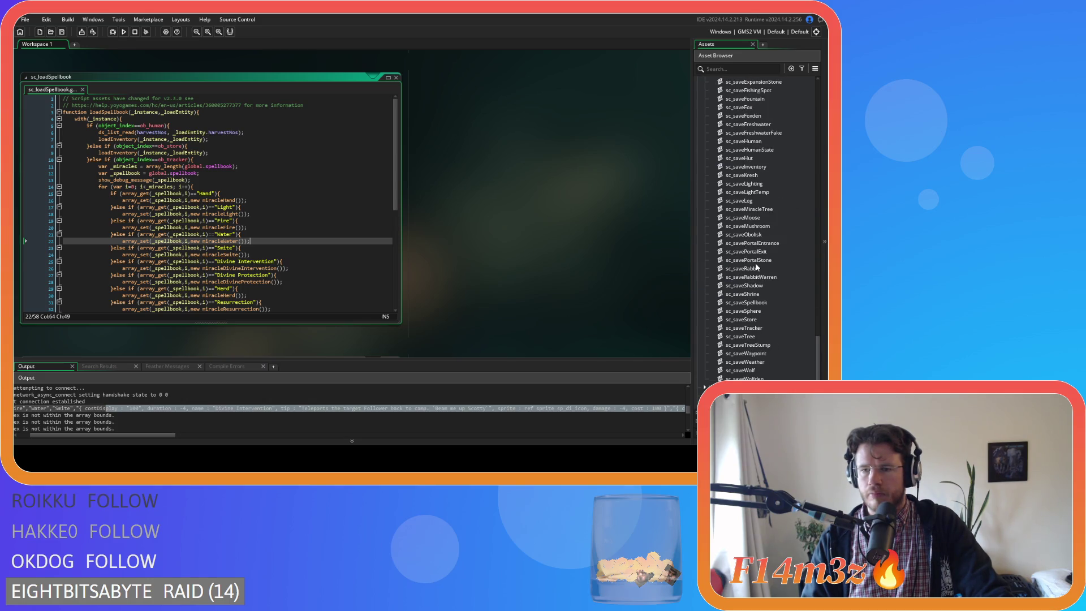
pyautogui.scroll(15, 756, 267)
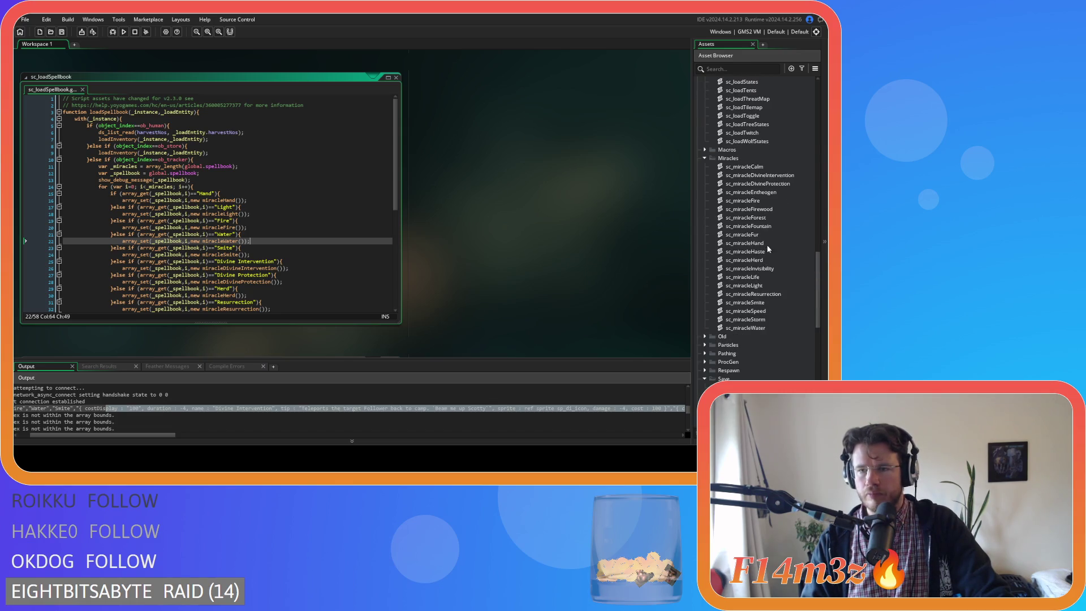
pyautogui.click(779, 269)
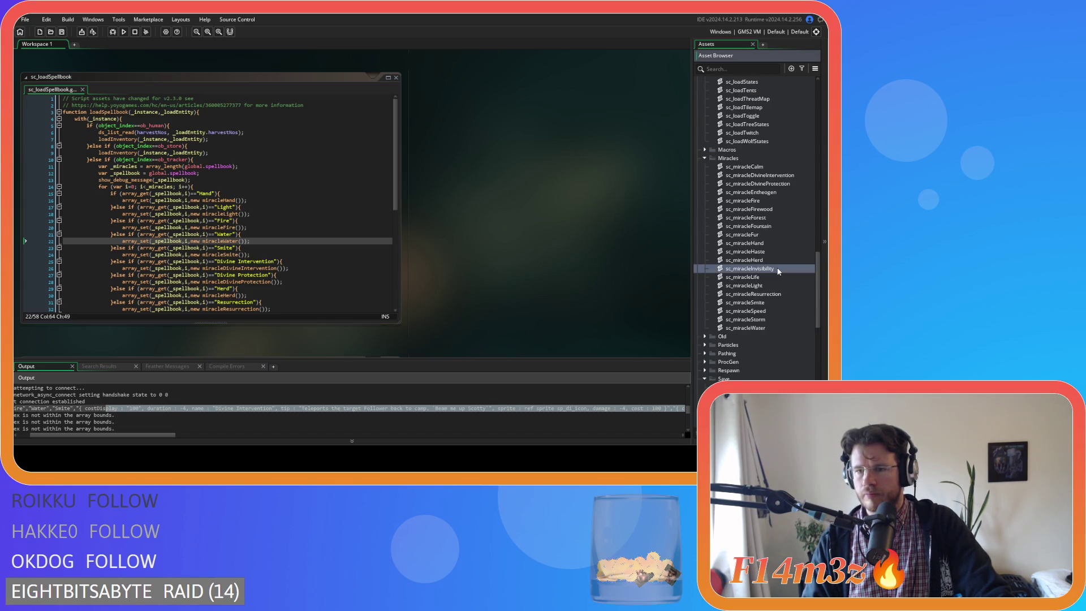
pyautogui.doubleClick(786, 176)
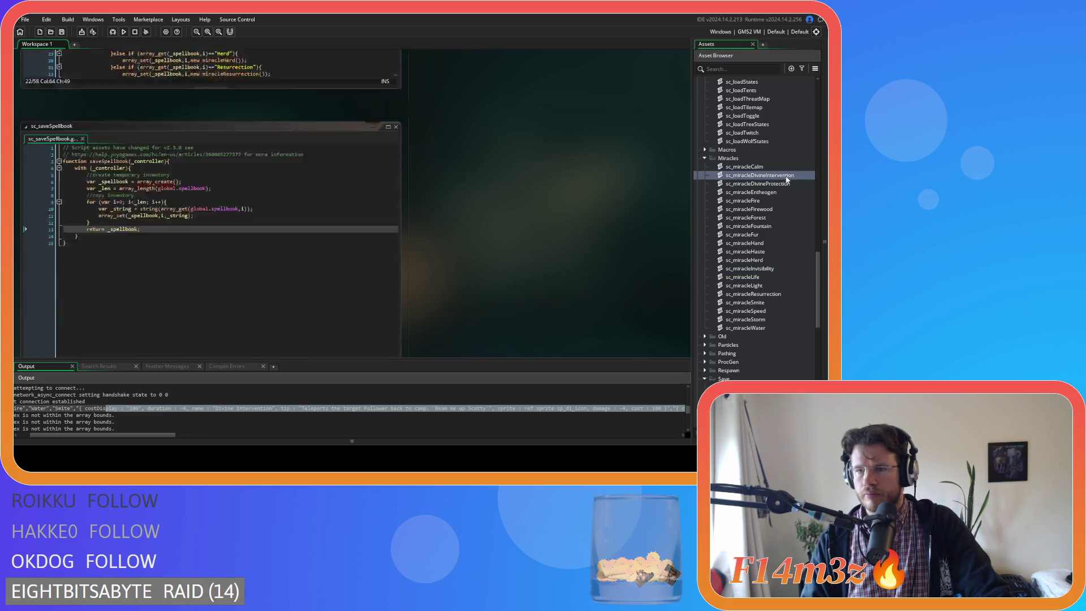
# Step: Review sc_miracleDivineIntervention's toString function and its tip line 10
pyautogui.moveTo(80, 282); pyautogui.dragTo(73, 272)
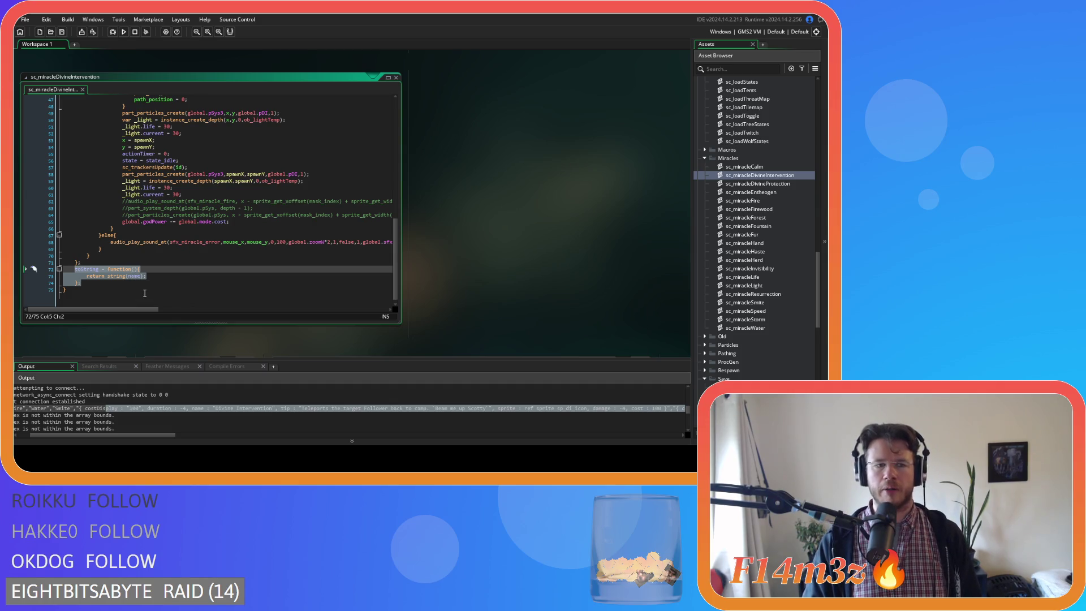
pyautogui.moveTo(393, 233); pyautogui.dragTo(400, 103)
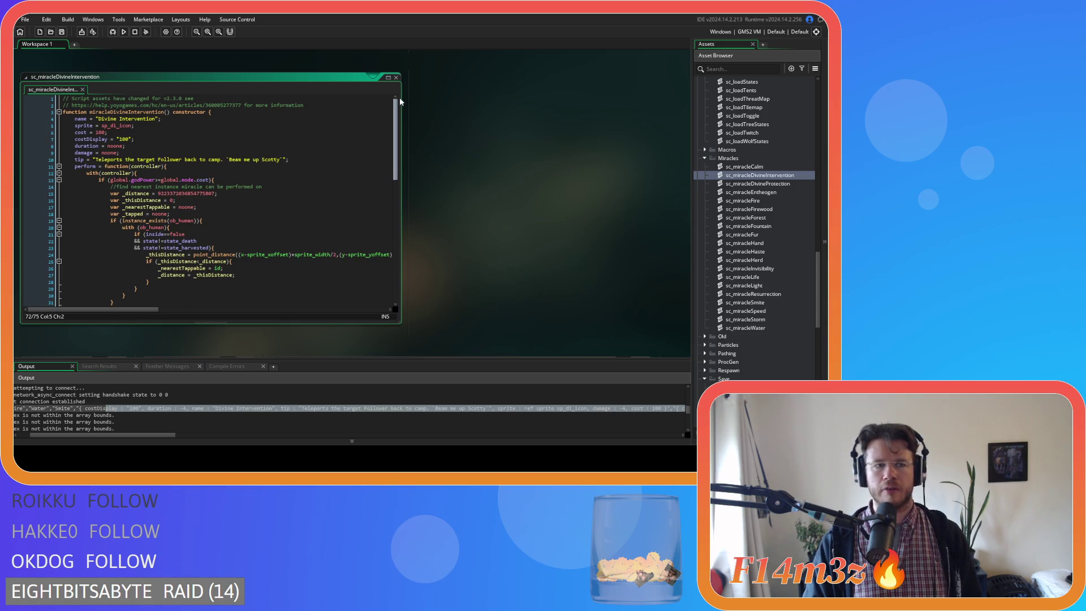
pyautogui.scroll(-15, 378, 211)
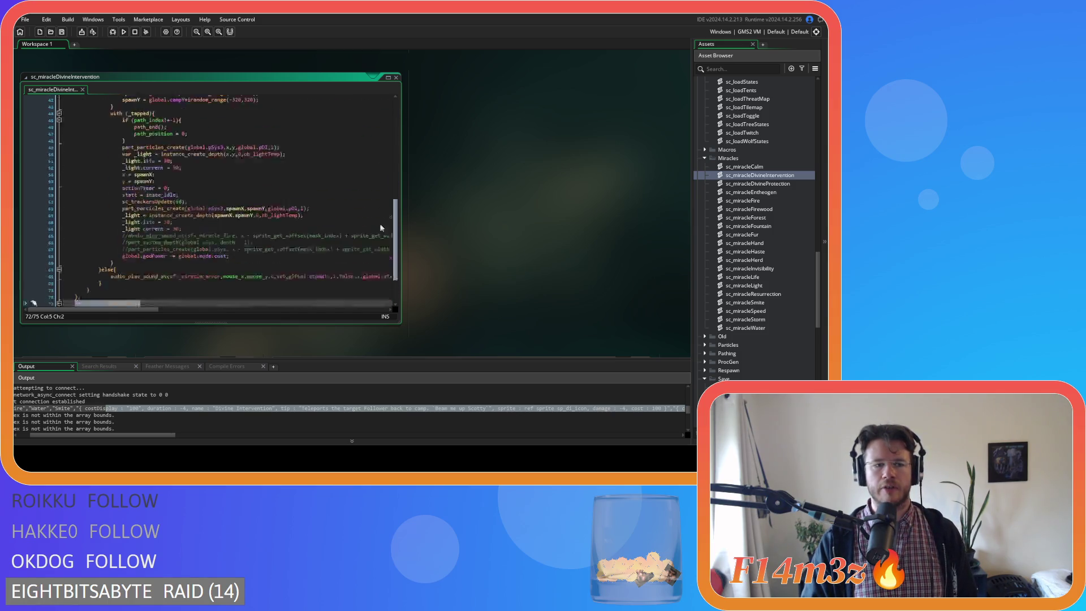
pyautogui.click(154, 274)
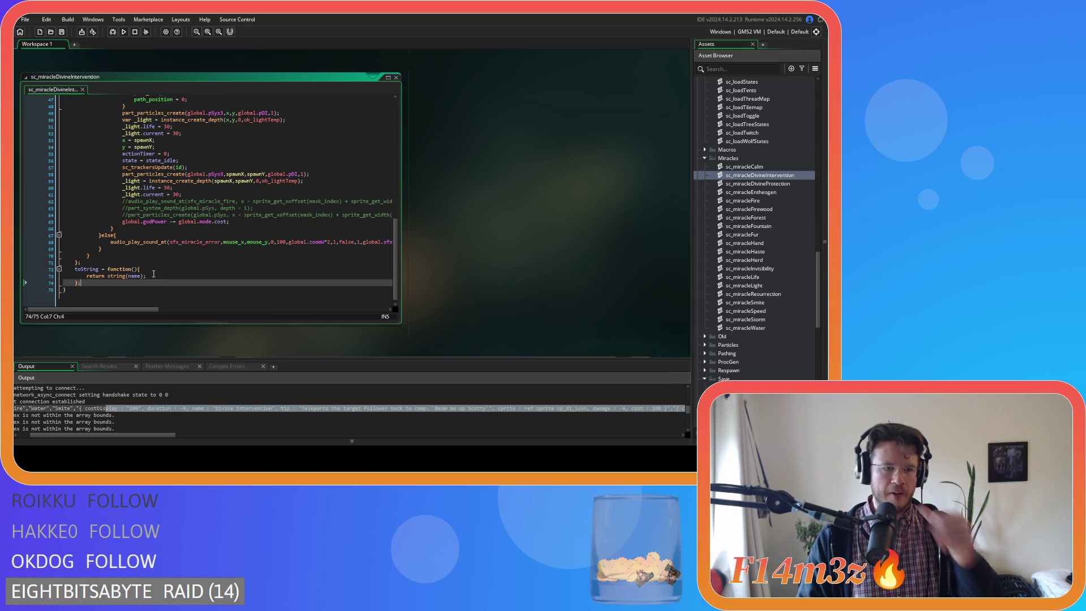
pyautogui.moveTo(396, 251); pyautogui.dragTo(396, 128)
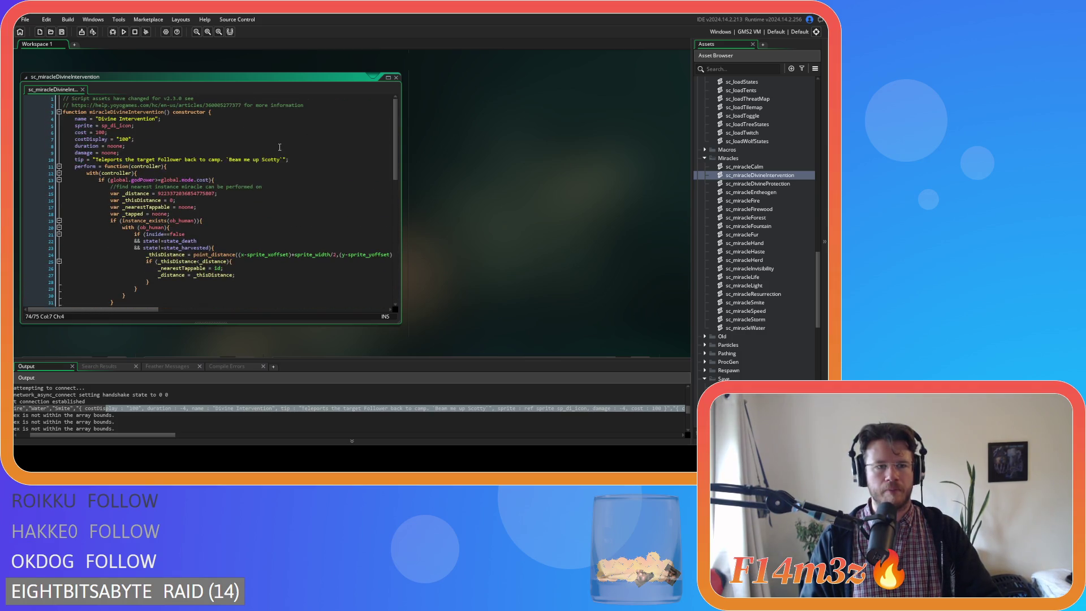
pyautogui.scroll(-15, 265, 161)
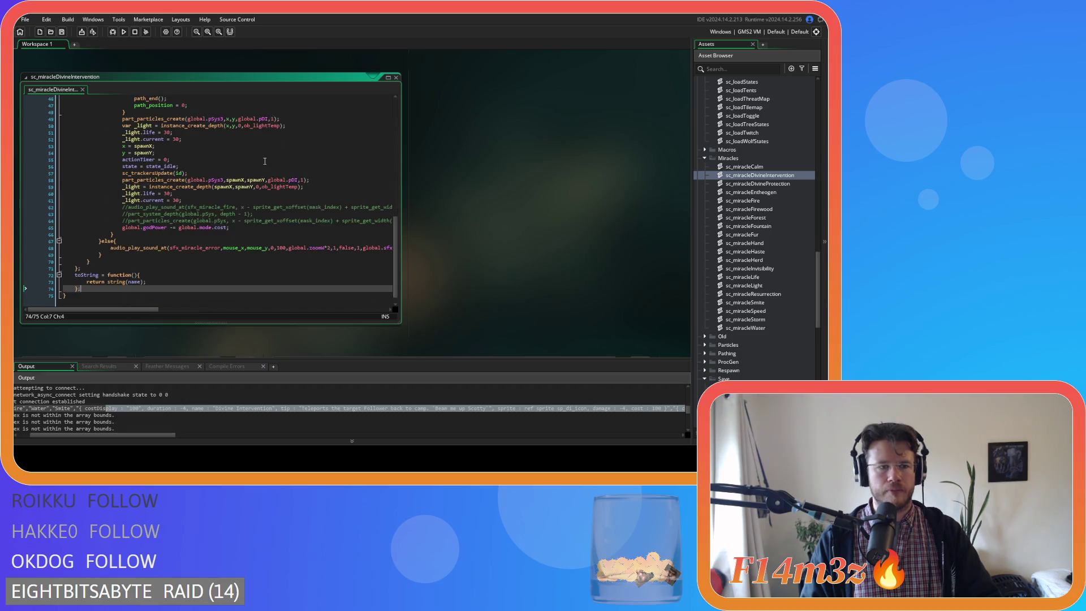
pyautogui.scroll(-1, 264, 161)
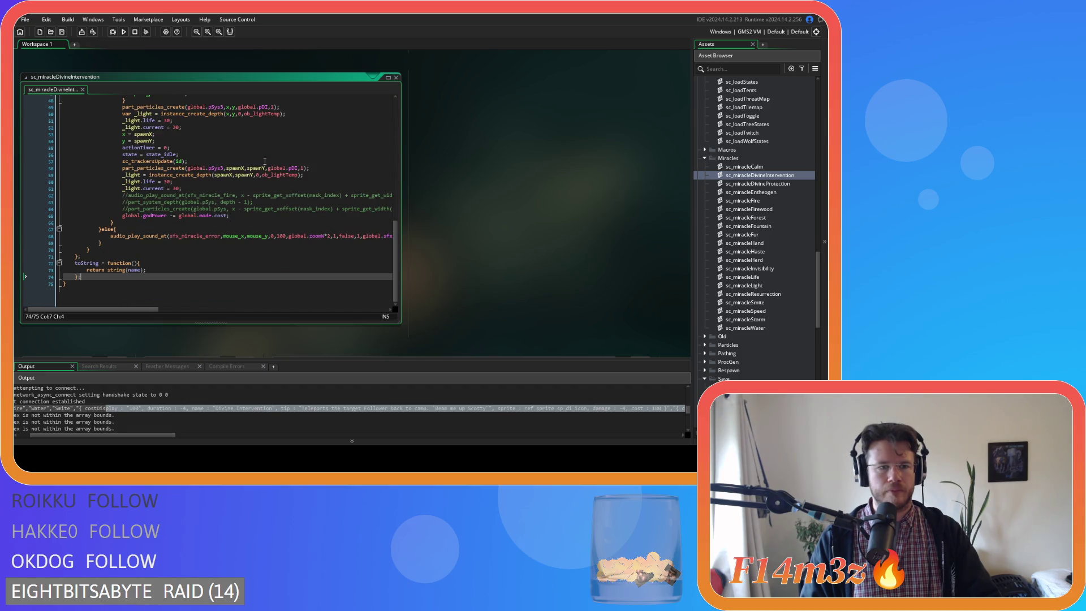
pyautogui.scroll(15, 265, 161)
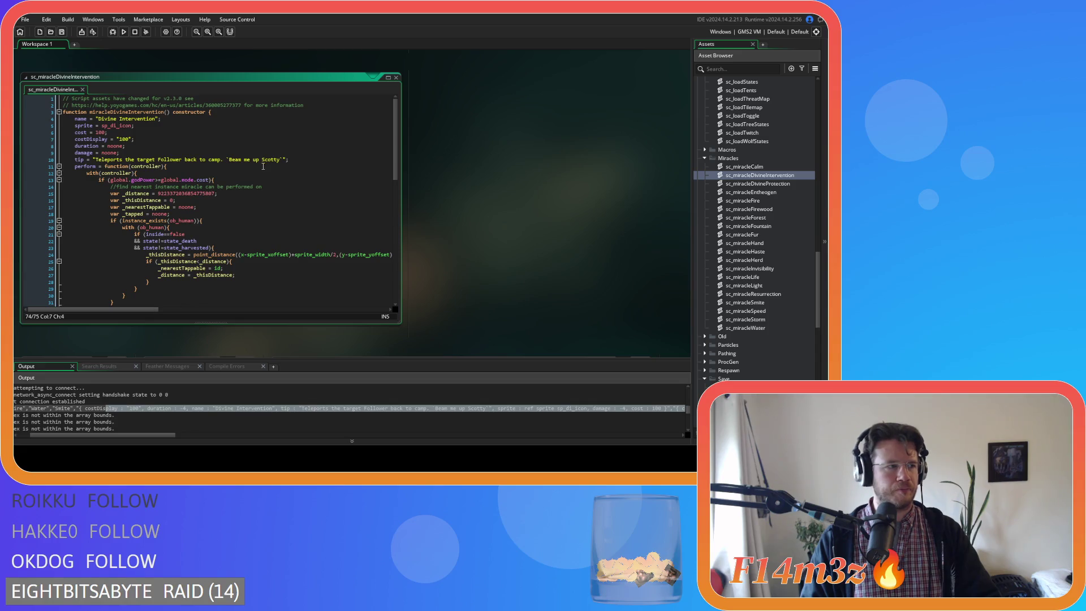
pyautogui.click(241, 167)
pyautogui.click(301, 159)
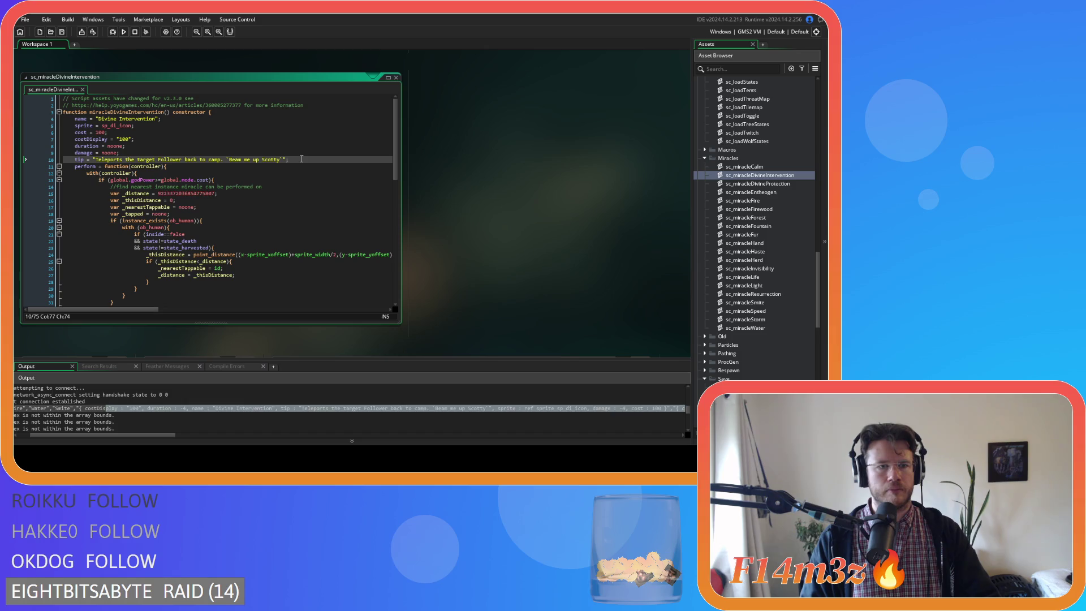
pyautogui.scroll(-15, 301, 159)
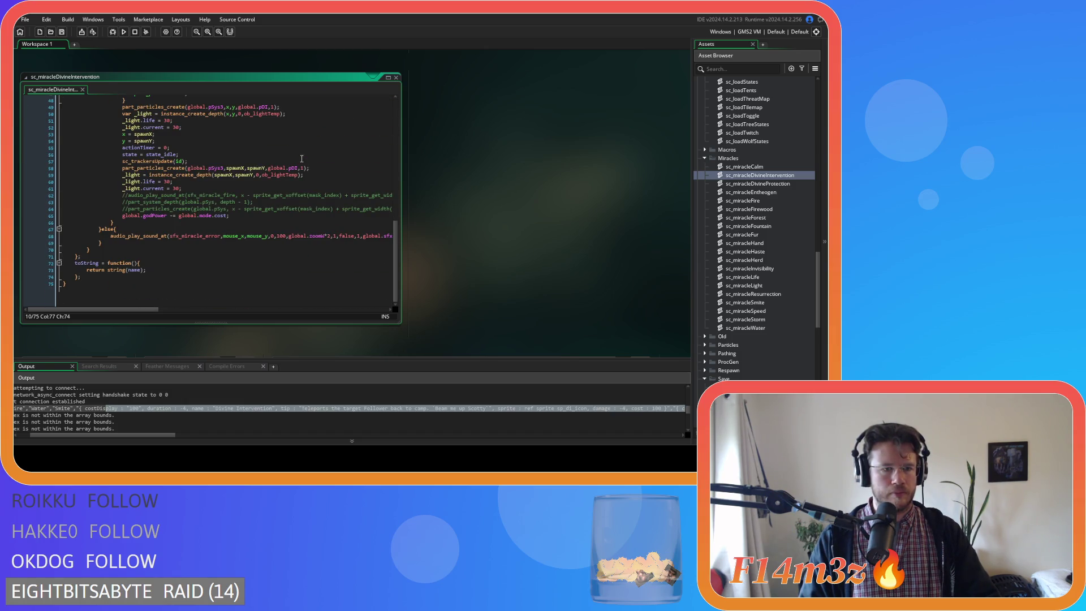
# Step: Open sc_miracleHerd, scroll to its toString block on lines 60–62, and shrink its window
pyautogui.doubleClick(779, 261)
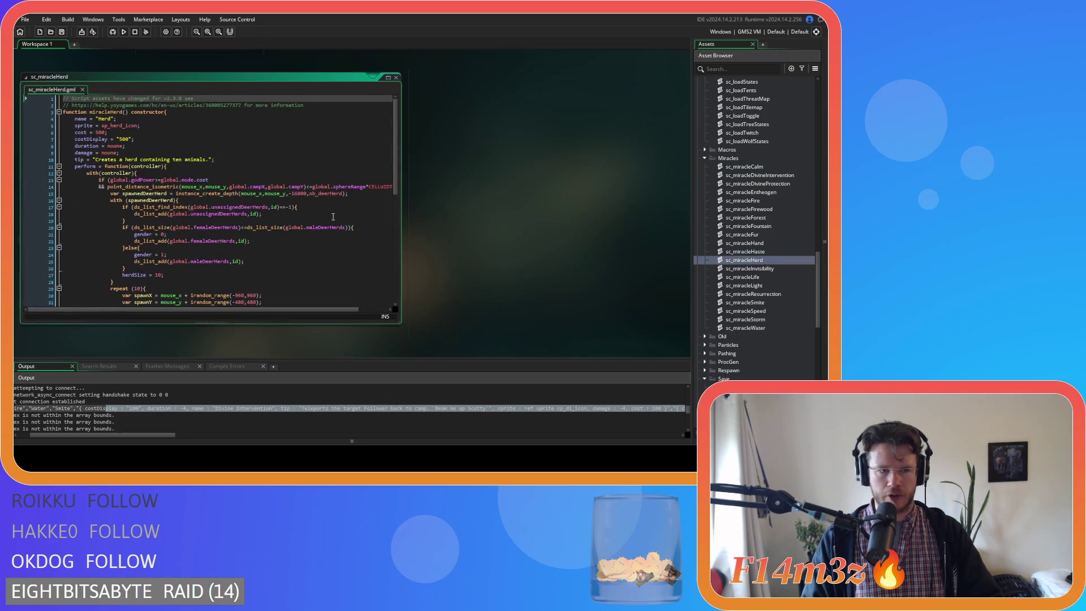
pyautogui.scroll(-2, 400, 200)
pyautogui.scroll(-6, 400, 200)
pyautogui.scroll(-3, 339, 198)
pyautogui.click(61, 270)
pyautogui.click(74, 270)
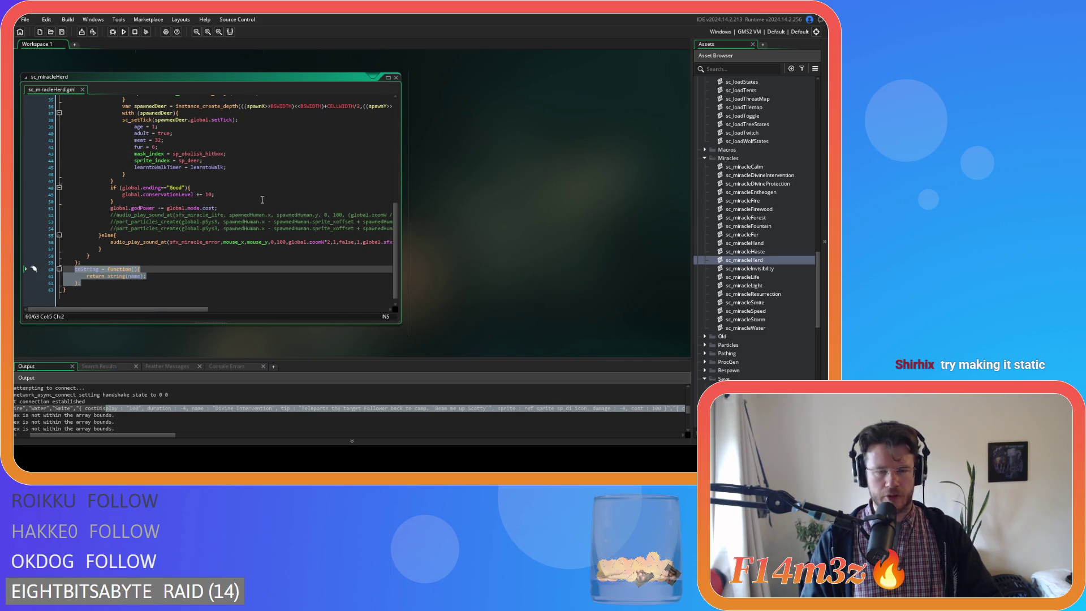
pyautogui.click(388, 77)
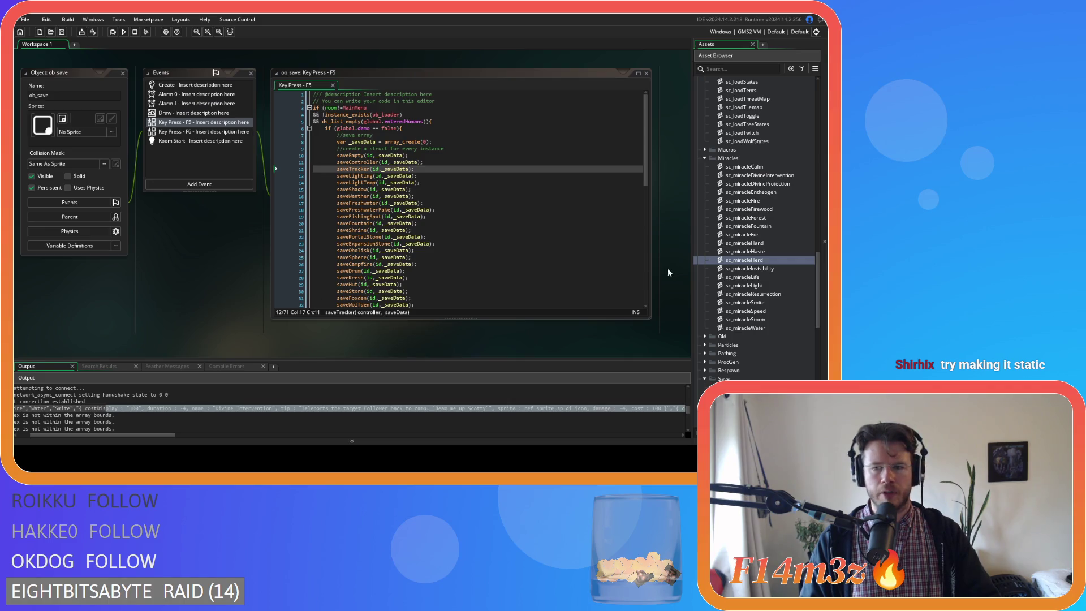
# Step: Browse ob_save's F5 save calls around saveFreshwater and line 24, then pick a miracle script
pyautogui.scroll(1, 776, 237)
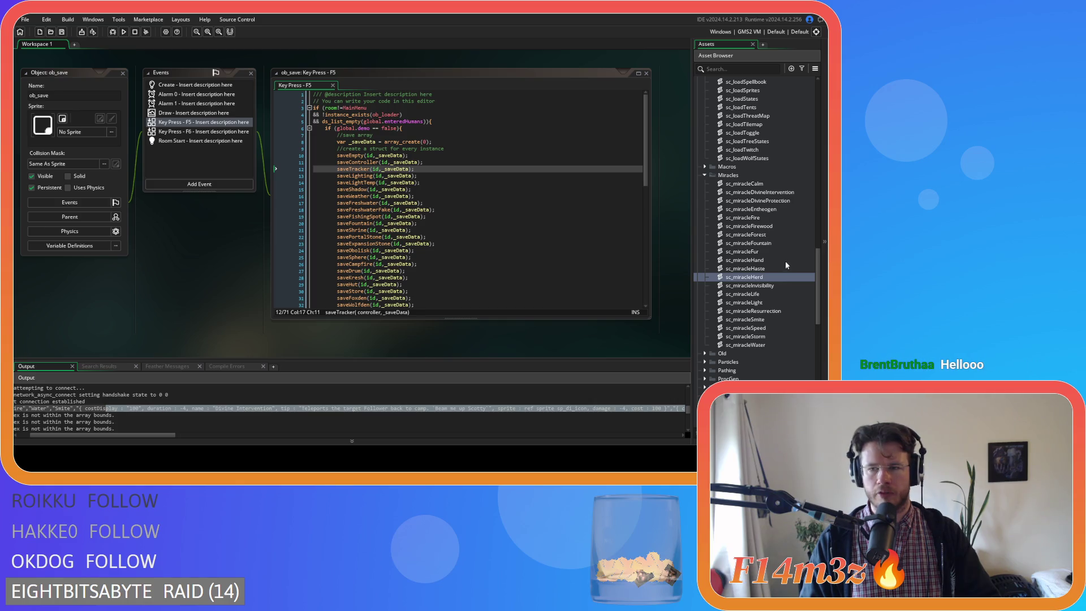
pyautogui.scroll(1, 818, 267)
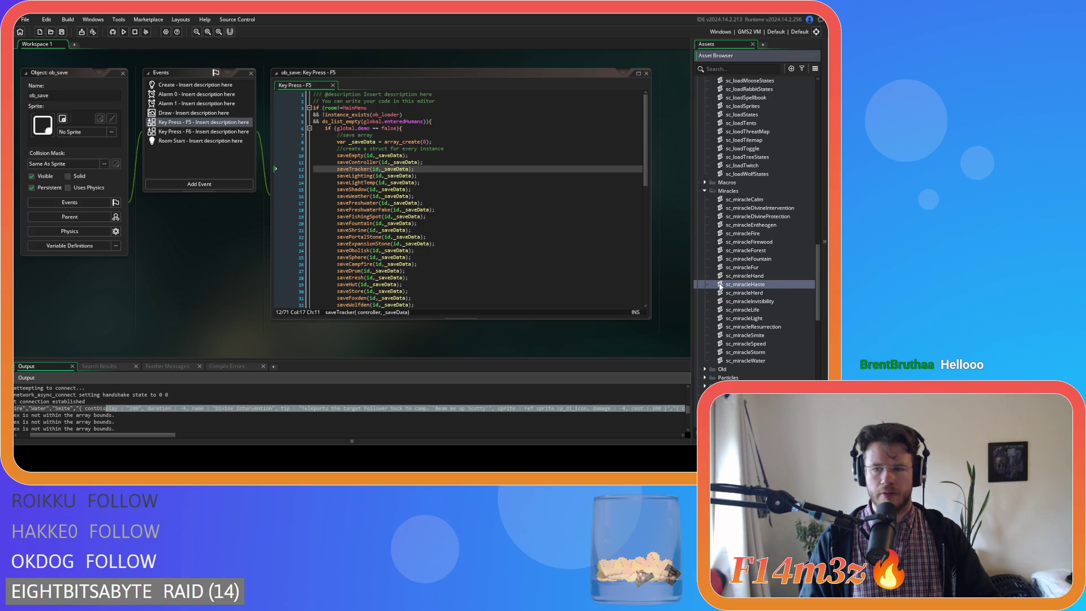
pyautogui.click(486, 251)
pyautogui.moveTo(647, 152)
pyautogui.mouseDown()
pyautogui.moveTo(648, 238)
pyautogui.moveTo(636, 146)
pyautogui.mouseUp()
pyautogui.click(547, 203)
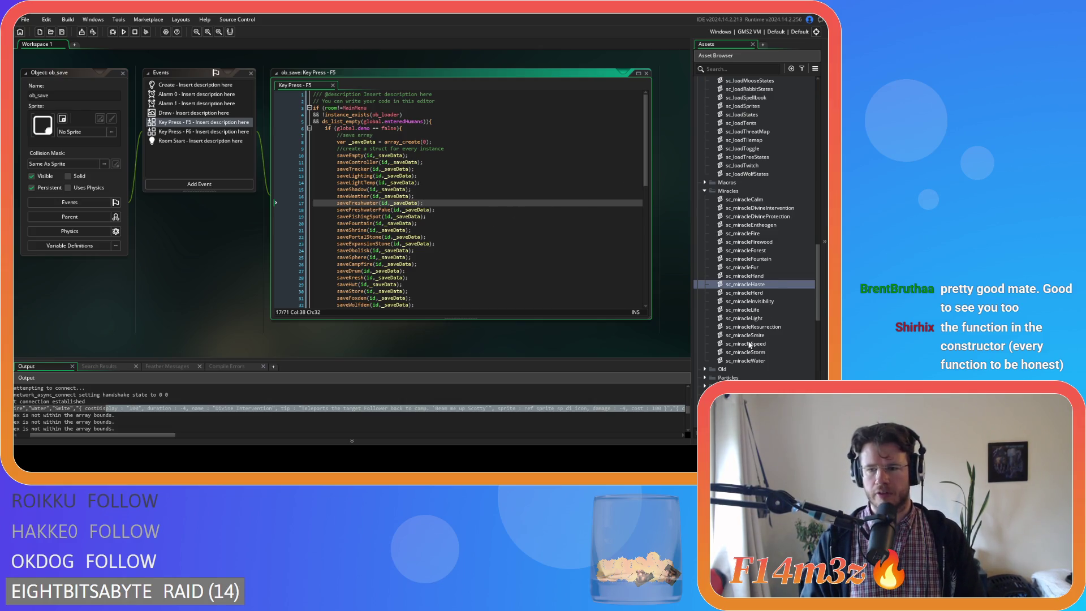
pyautogui.scroll(8, 752, 339)
pyautogui.scroll(2, 762, 231)
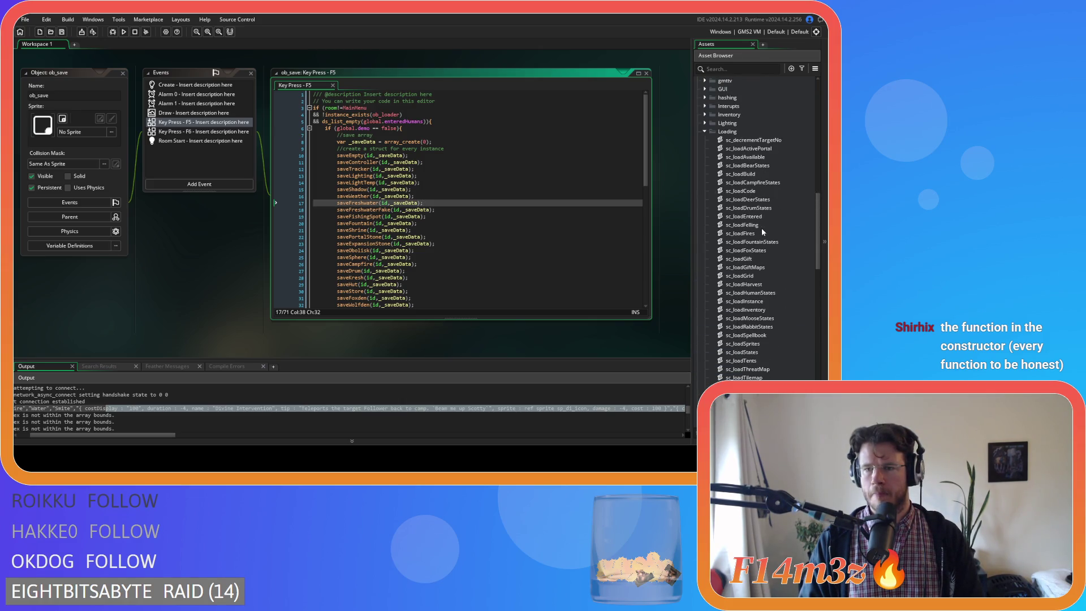
pyautogui.scroll(-8, 761, 229)
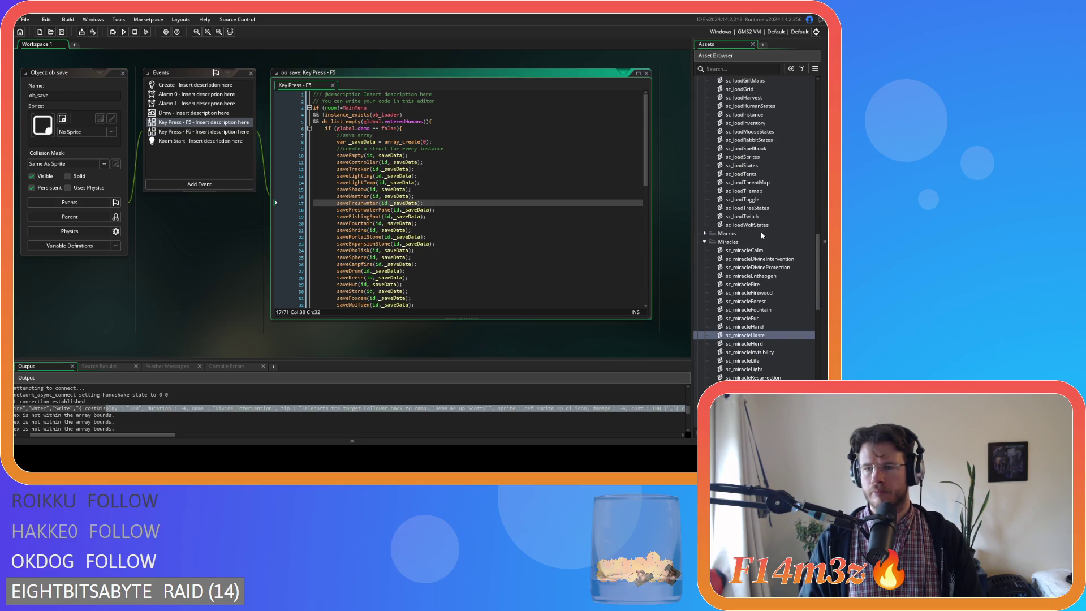
pyautogui.scroll(-4, 761, 233)
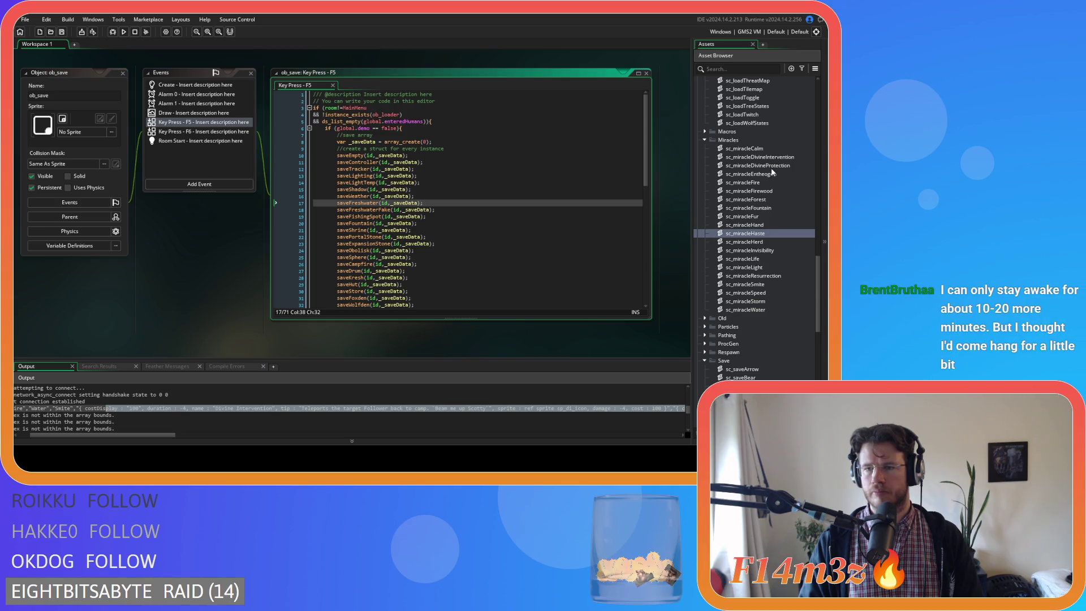
pyautogui.click(772, 165)
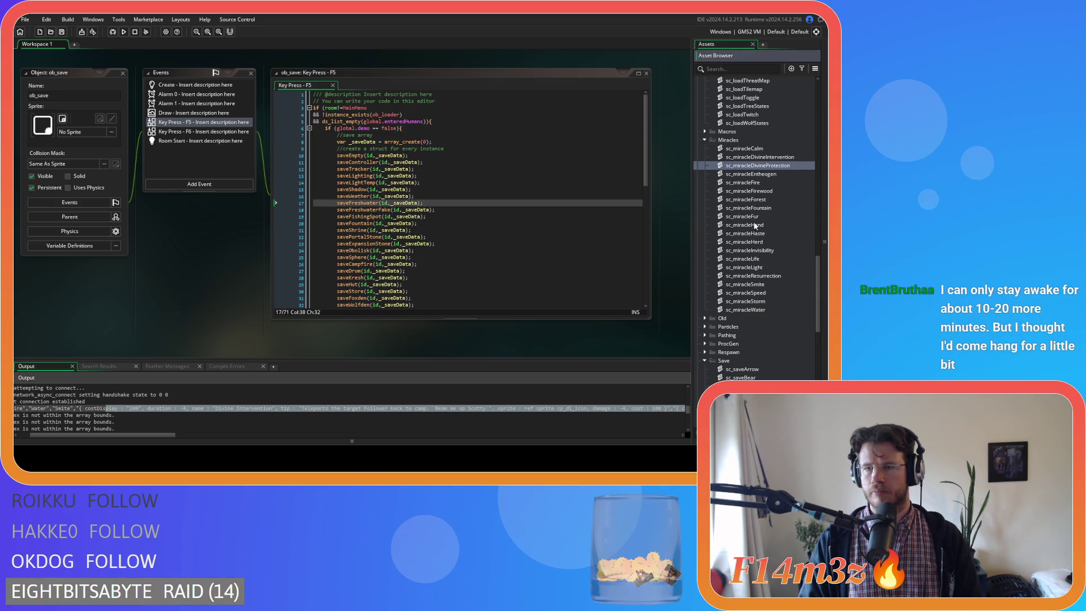
# Step: Reopen sc_miracleDivineIntervention and step through lines 61–66 down to the toString definition on line 72
pyautogui.doubleClick(755, 158)
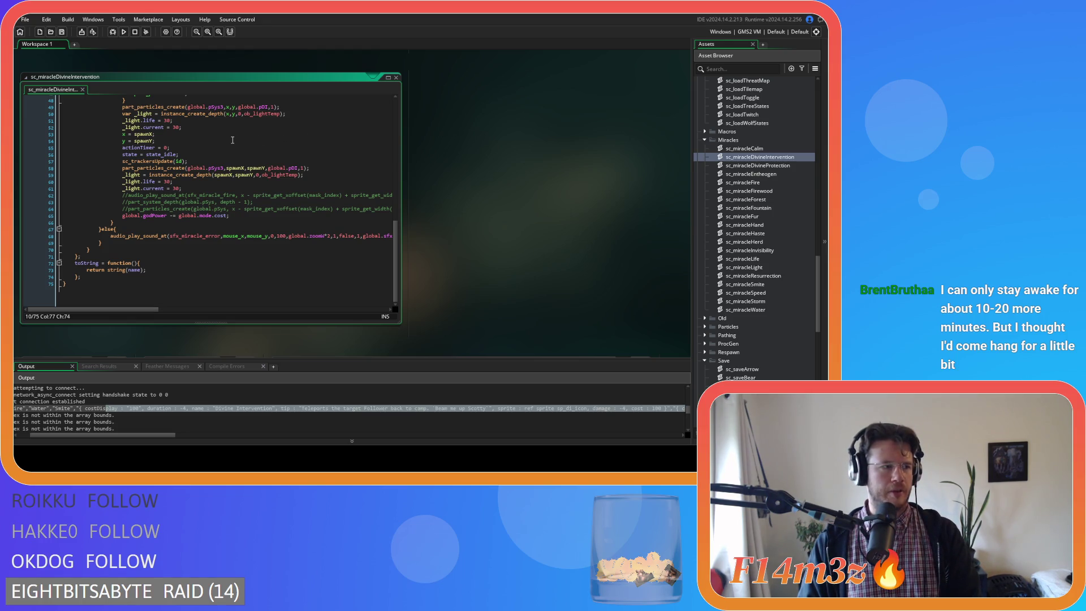
pyautogui.click(232, 188)
pyautogui.scroll(1, 329, 173)
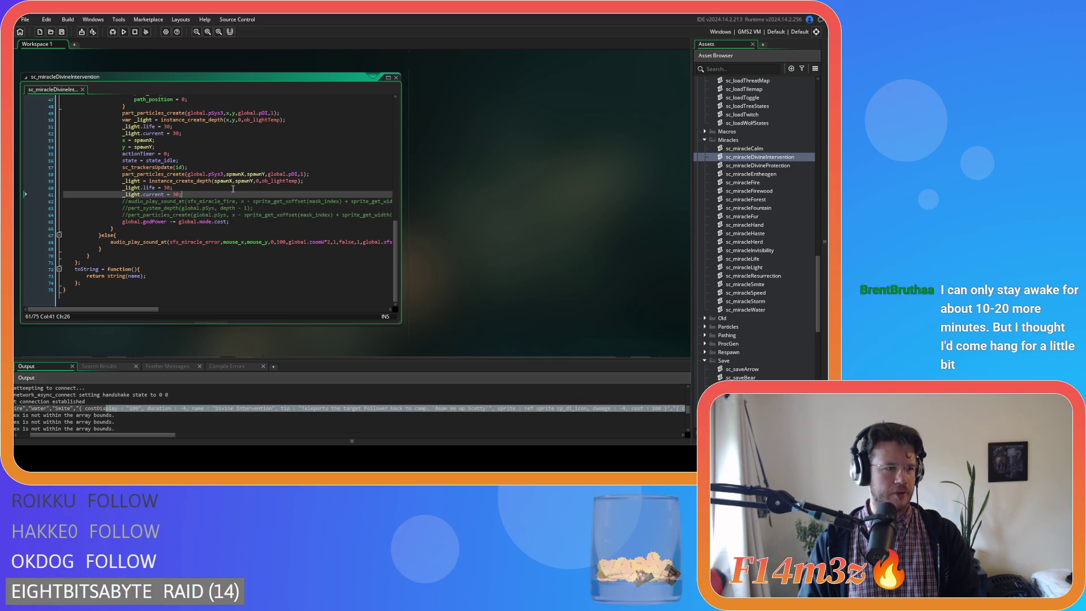
pyautogui.click(304, 215)
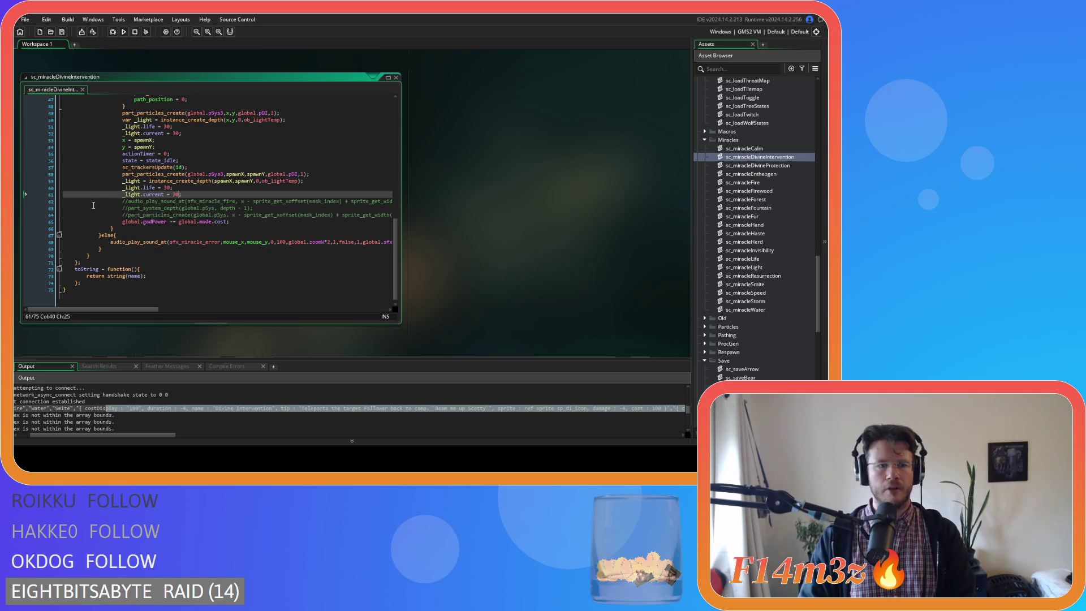
pyautogui.click(248, 229)
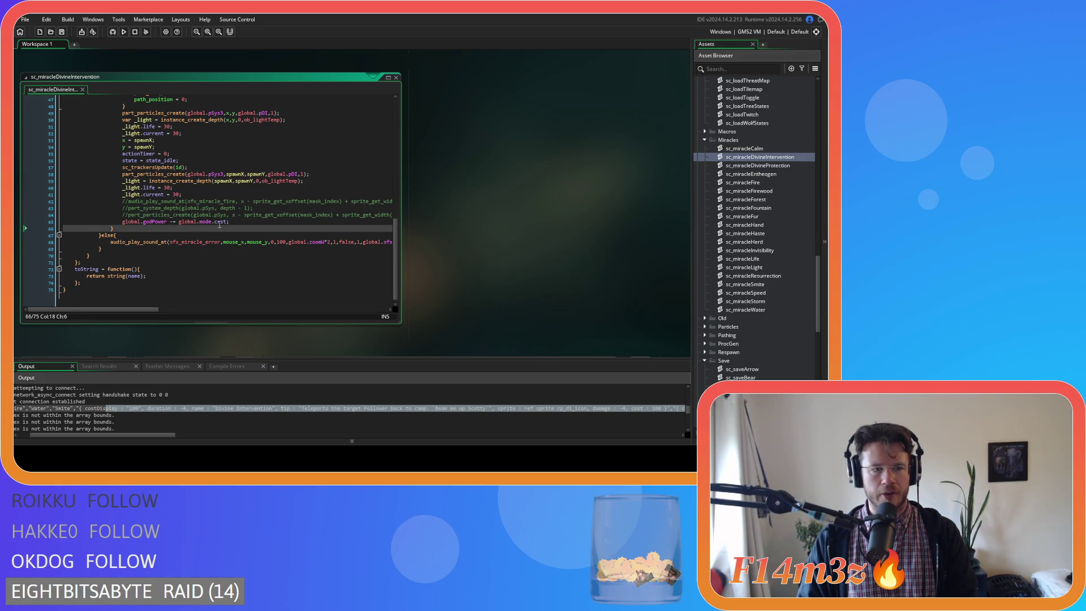
pyautogui.click(281, 201)
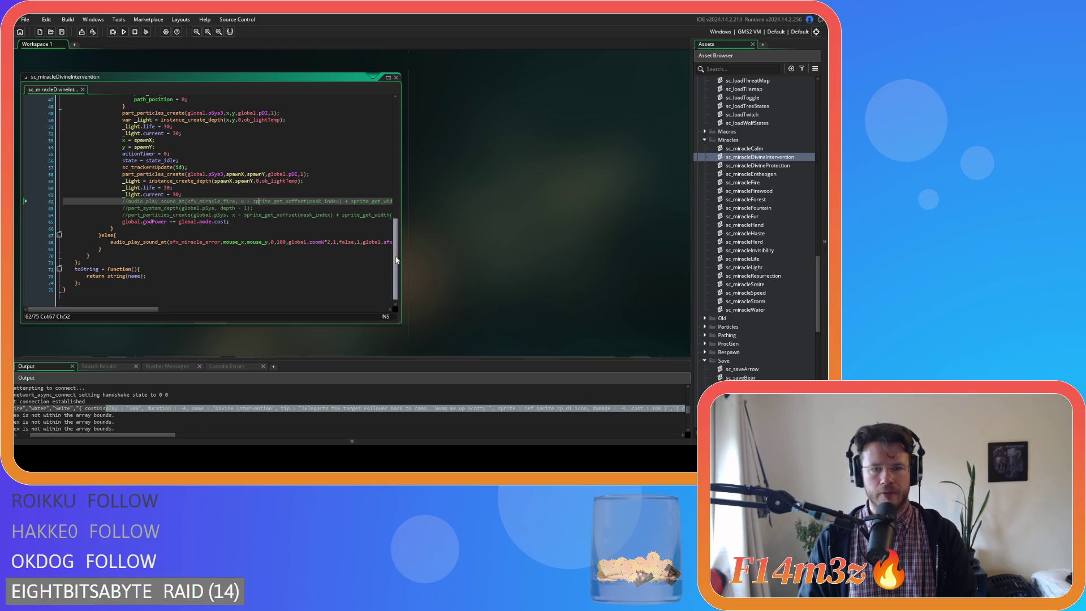
pyautogui.scroll(-1, 396, 261)
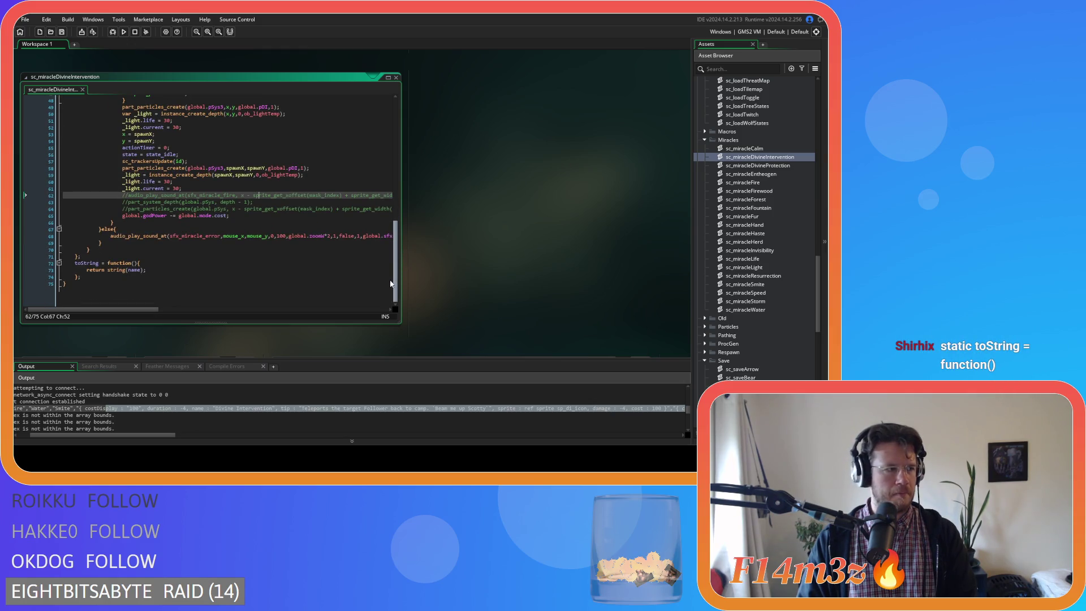
pyautogui.scroll(3, 386, 269)
pyautogui.scroll(-3, 386, 245)
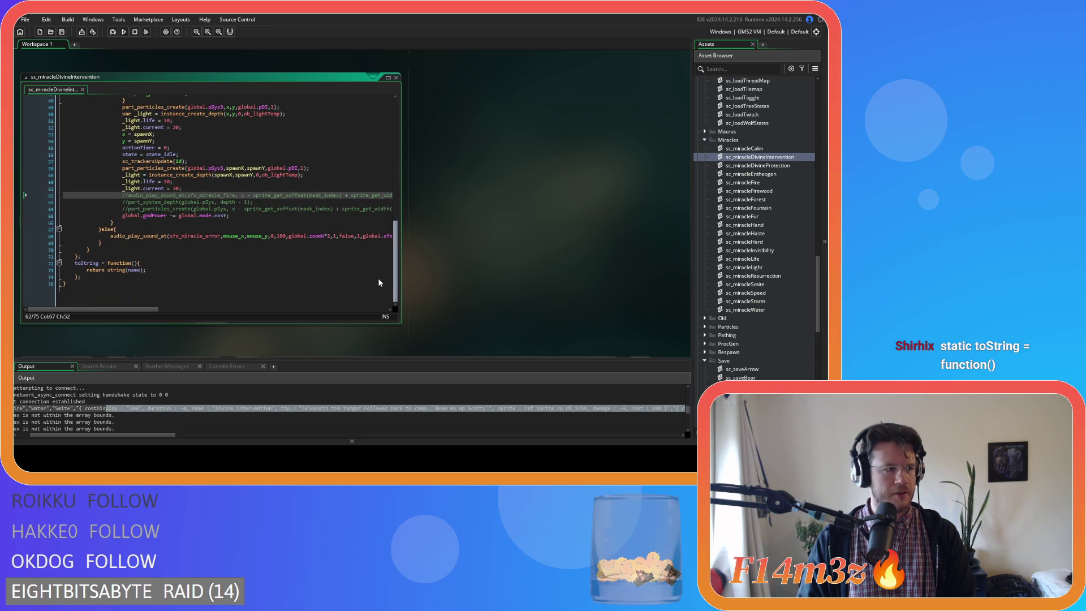
pyautogui.click(82, 265)
pyautogui.scroll(1, 82, 265)
# Step: Add the static keyword to the toString method returning string(name), and save the script
pyautogui.write('static')
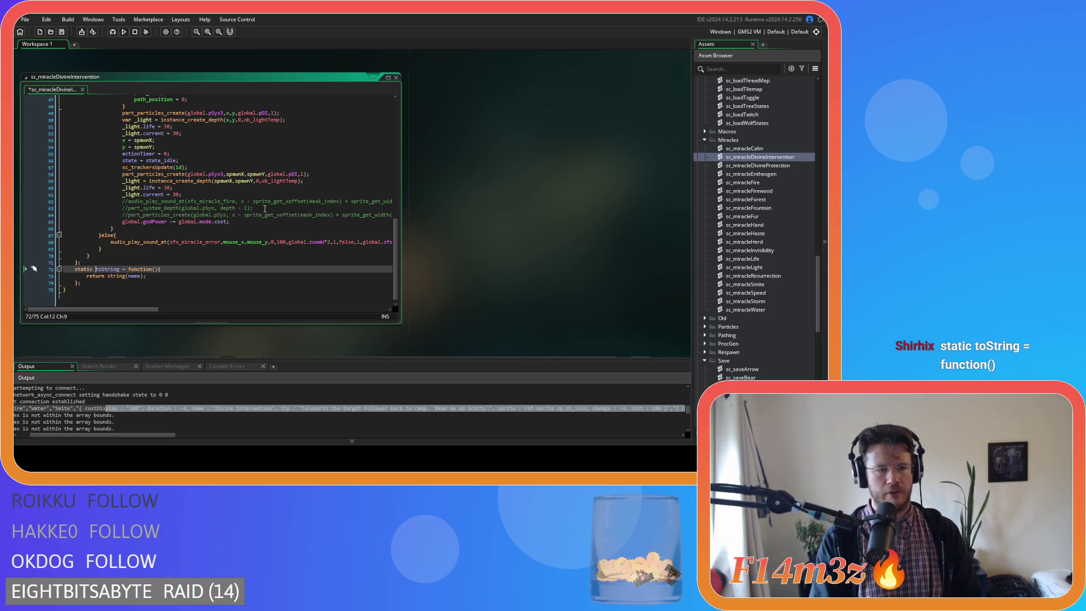
pyautogui.click(163, 292)
pyautogui.click(169, 277)
pyautogui.hotkey('ctrl', 's')
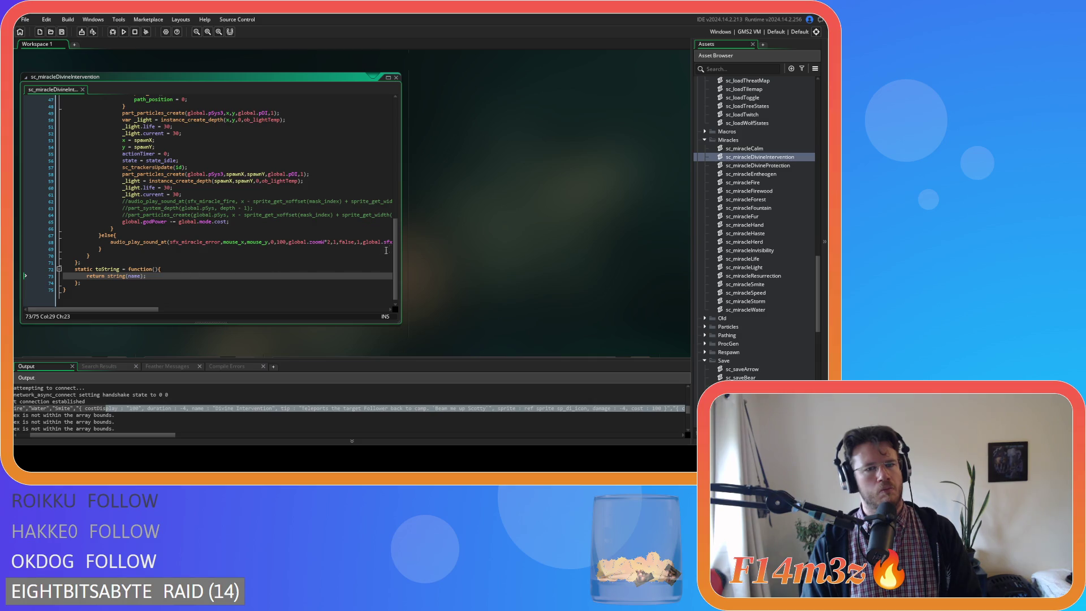
# Step: Scroll back through the script and revisit the toString declaration and its closing line
pyautogui.moveTo(395, 246); pyautogui.dragTo(394, 127)
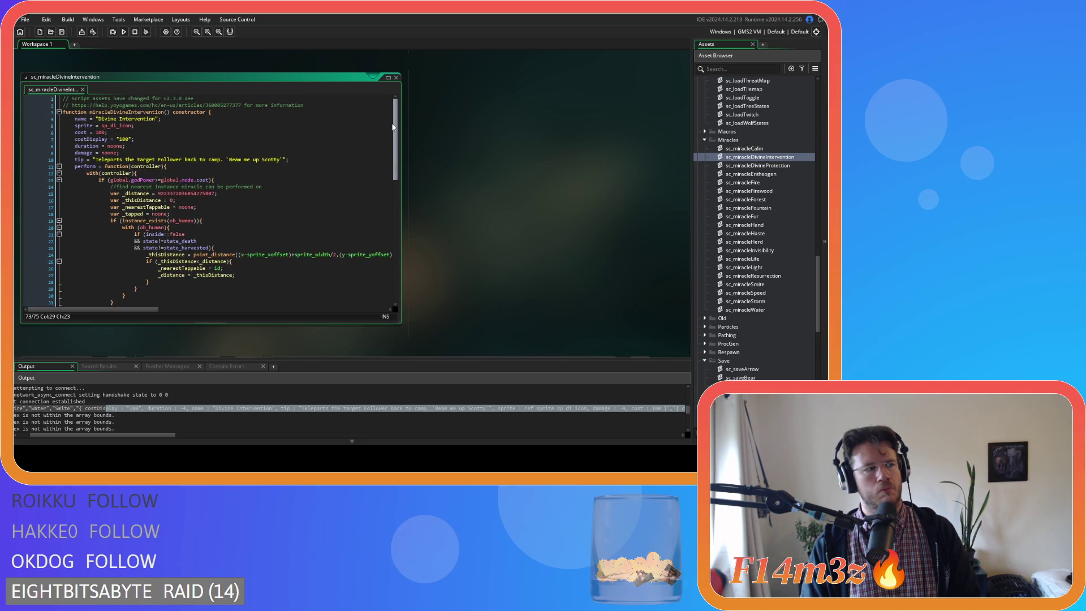
pyautogui.moveTo(395, 127); pyautogui.dragTo(381, 272)
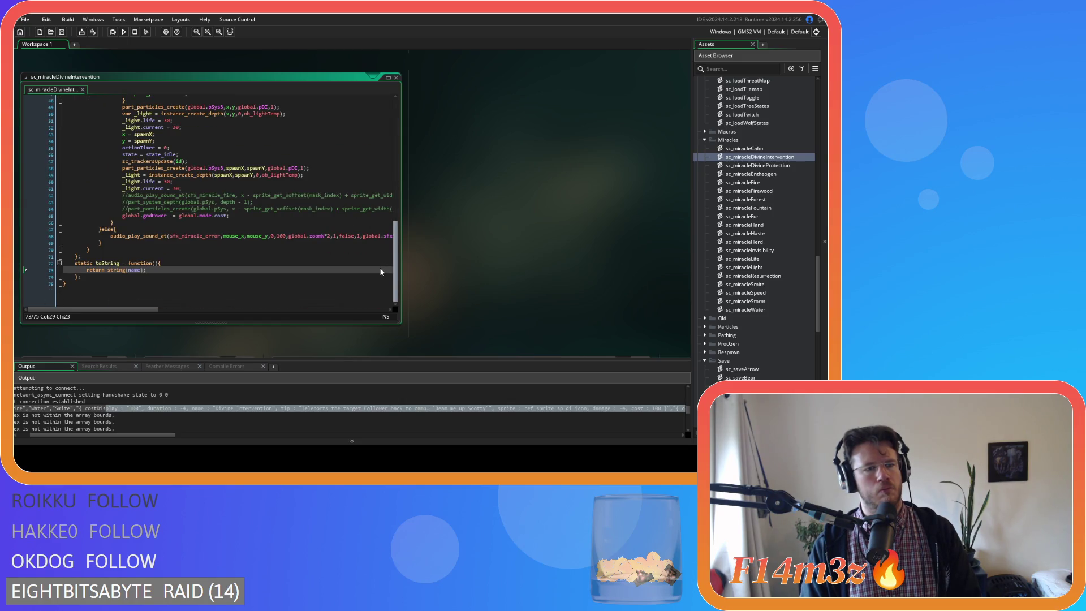
pyautogui.scroll(15, 374, 198)
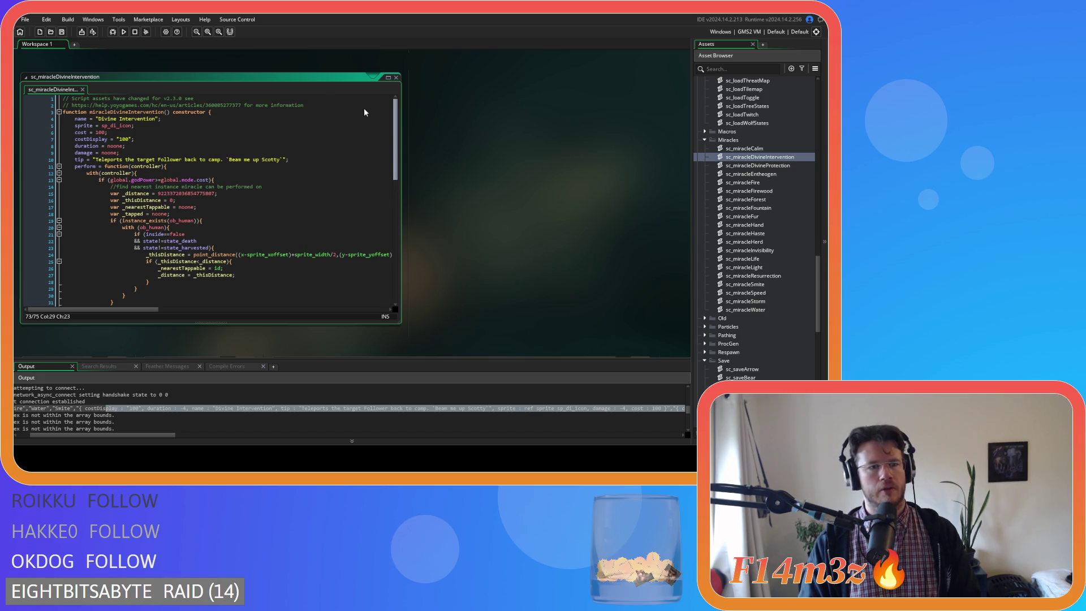
pyautogui.scroll(-10, 362, 169)
pyautogui.click(141, 281)
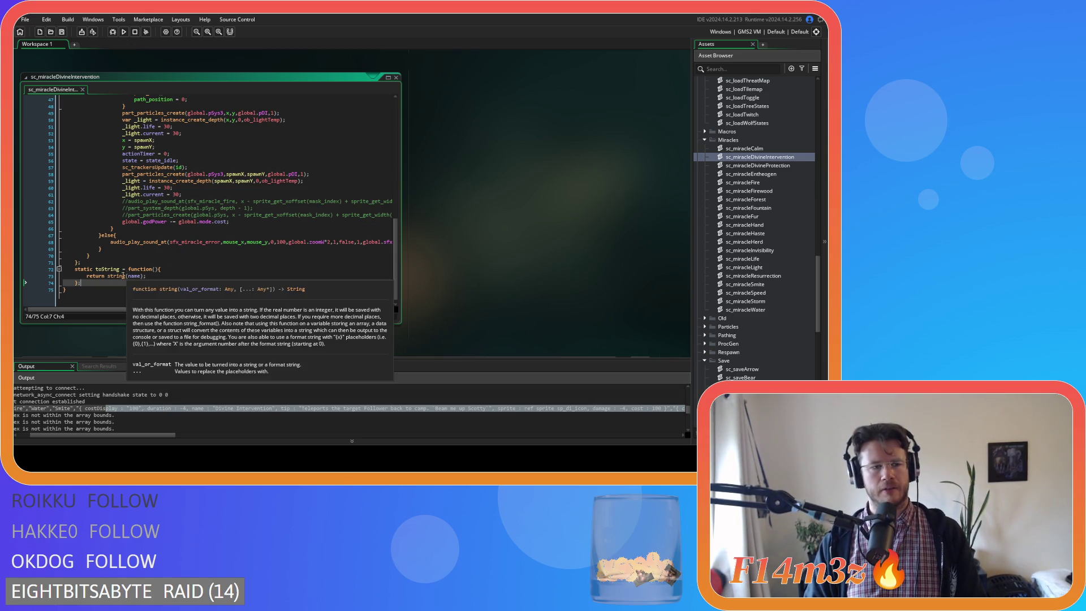
pyautogui.click(86, 270)
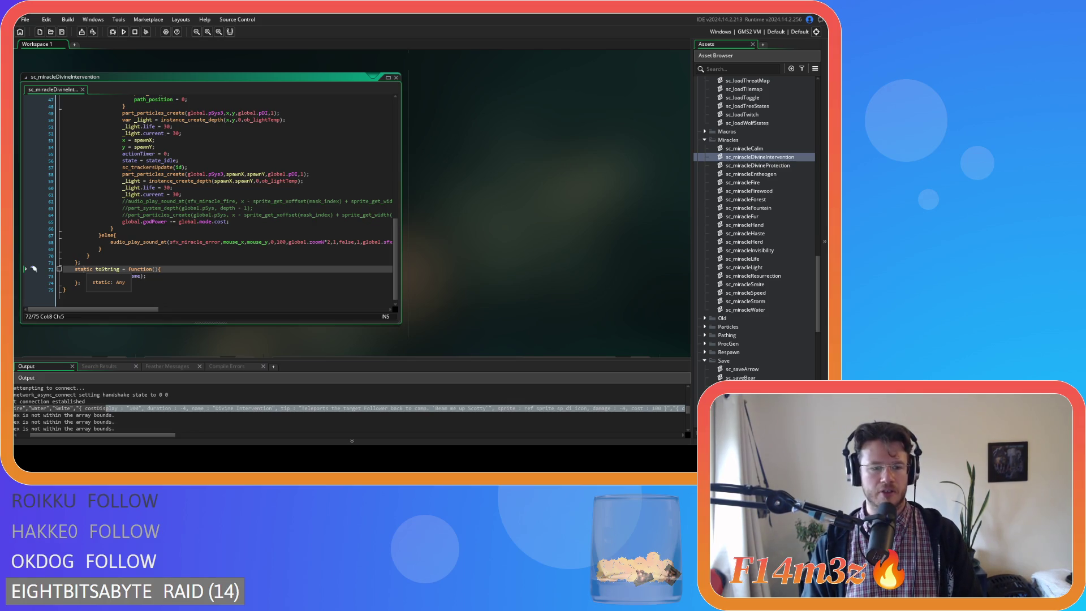
pyautogui.click(196, 283)
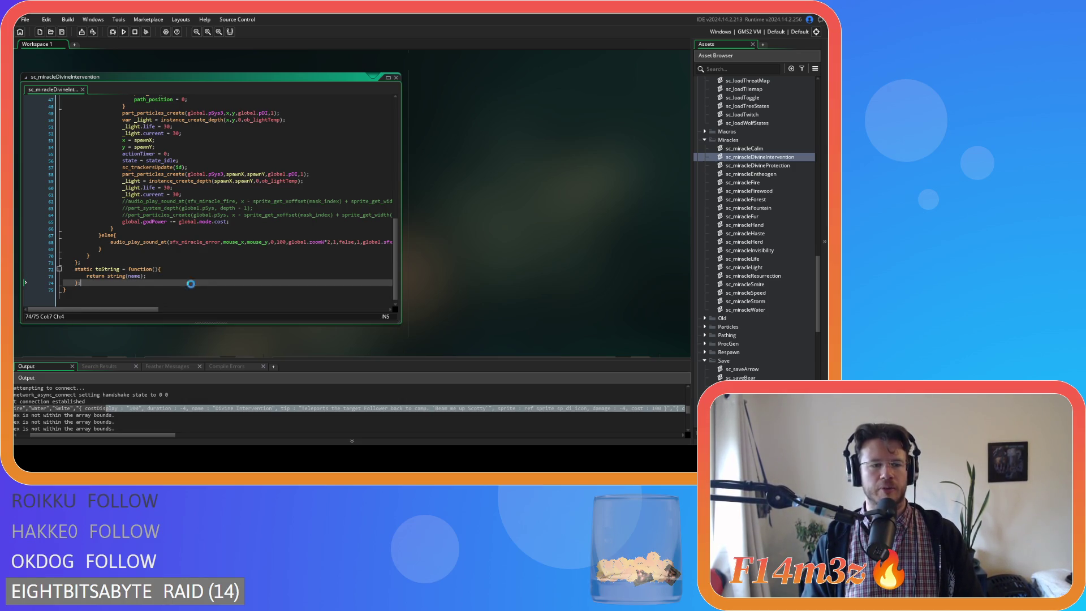
pyautogui.click(170, 289)
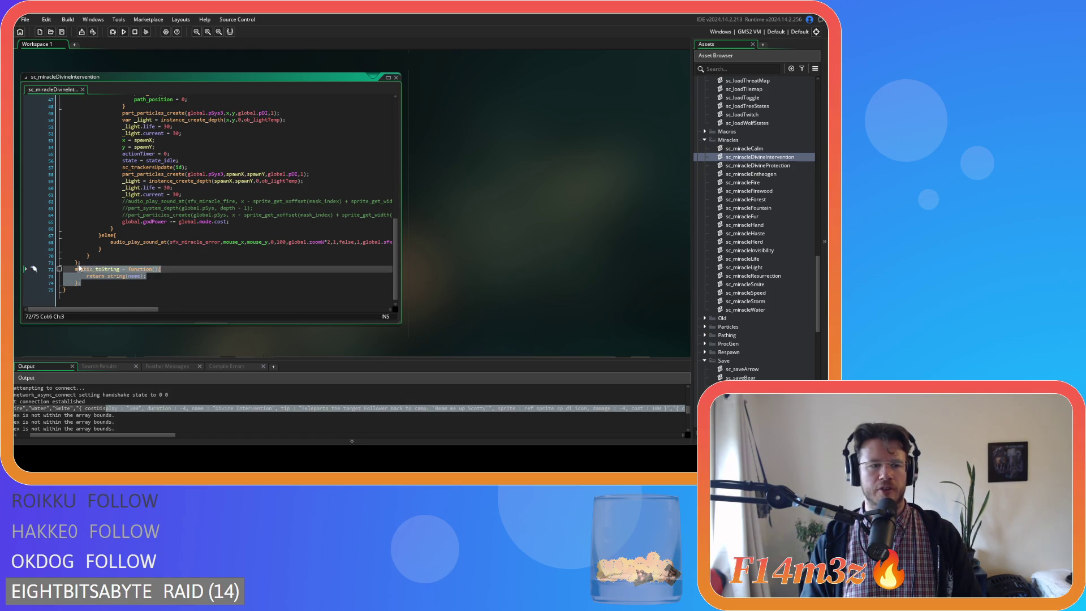
pyautogui.click(161, 285)
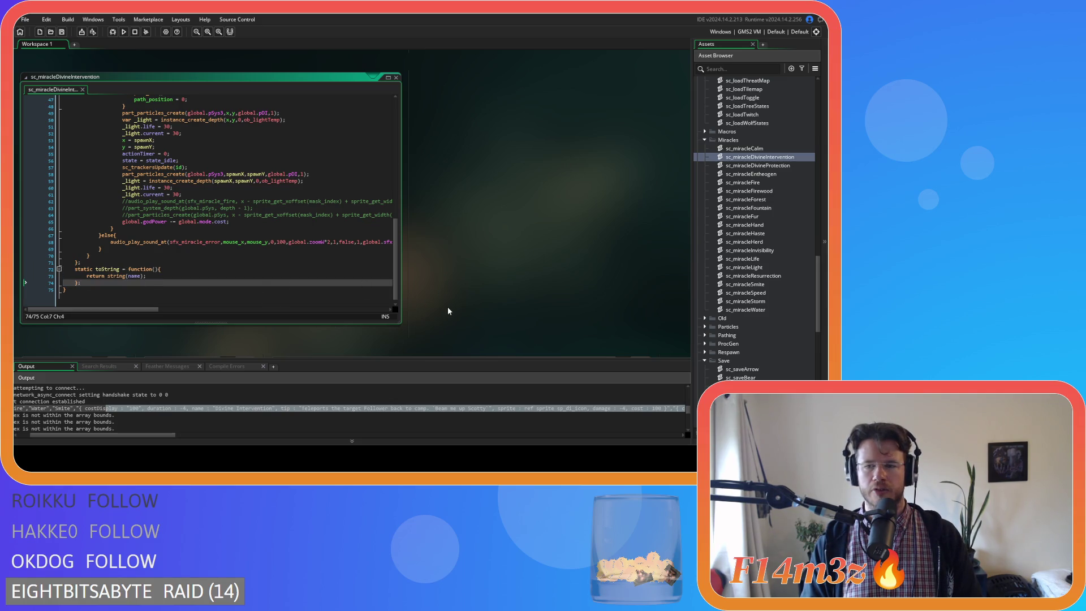
pyautogui.click(306, 265)
pyautogui.click(299, 280)
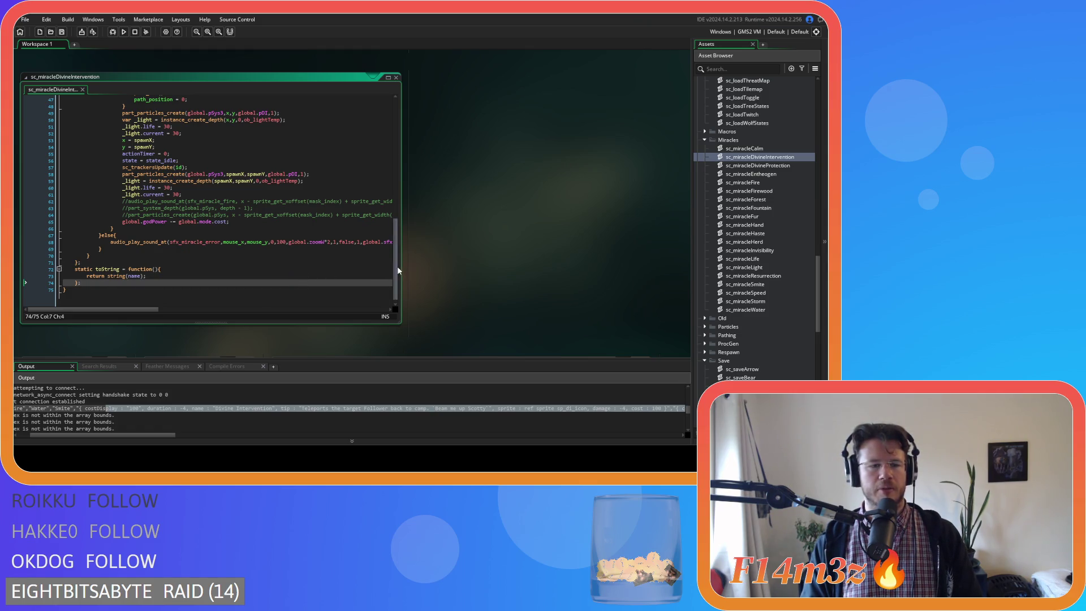
pyautogui.scroll(-1, 397, 266)
pyautogui.scroll(1, 158, 274)
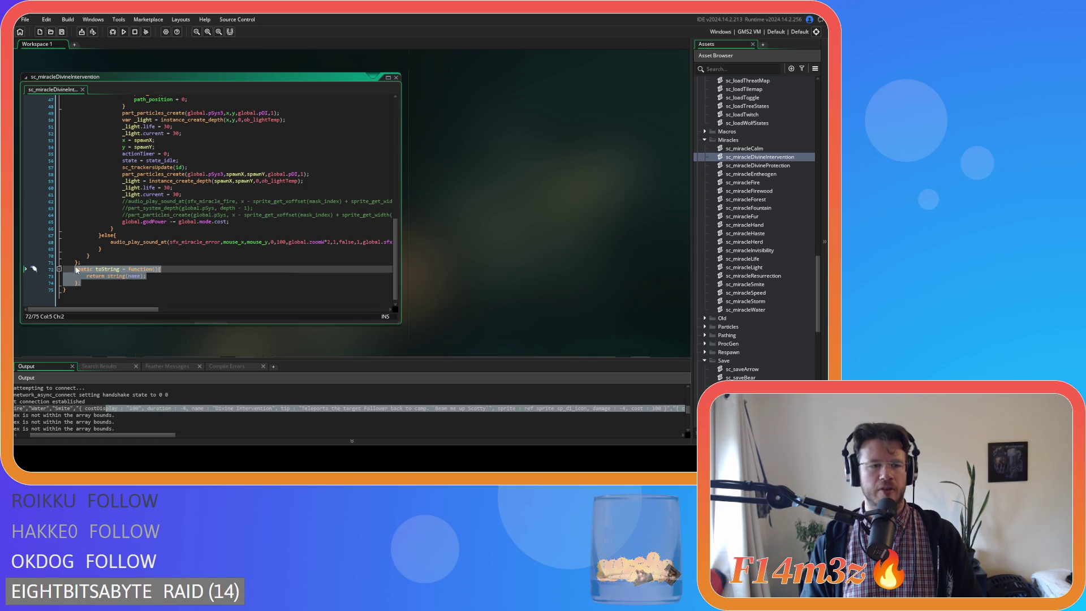
pyautogui.hotkey('shift', 'Up')
pyautogui.hotkey('shift', 'Up')
pyautogui.hotkey('shift', 'Home')
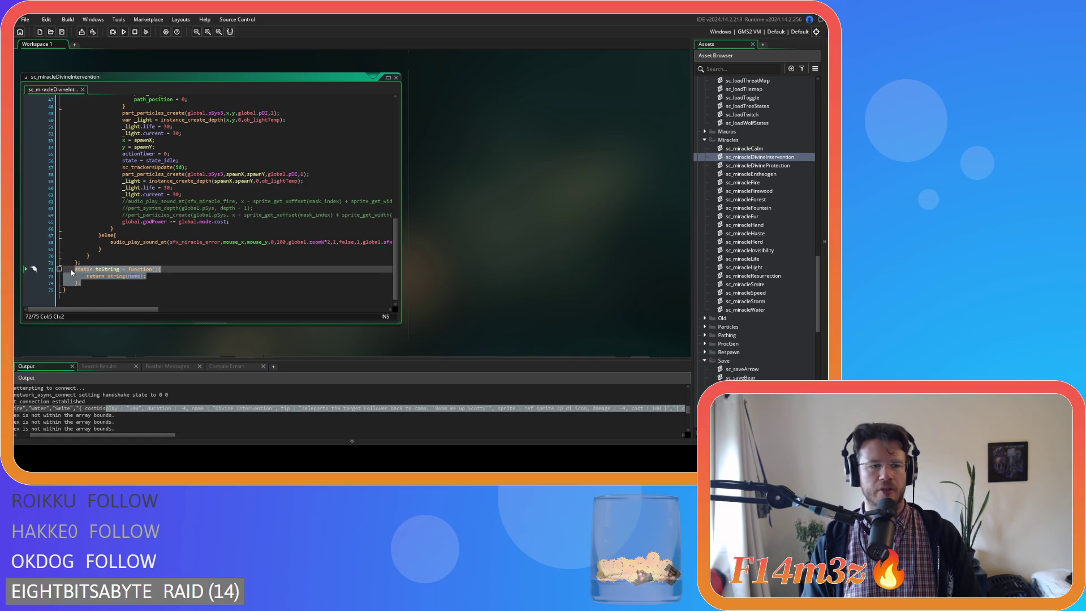
pyautogui.scroll(-1, 397, 281)
pyautogui.click(284, 283)
pyautogui.scroll(1, 285, 283)
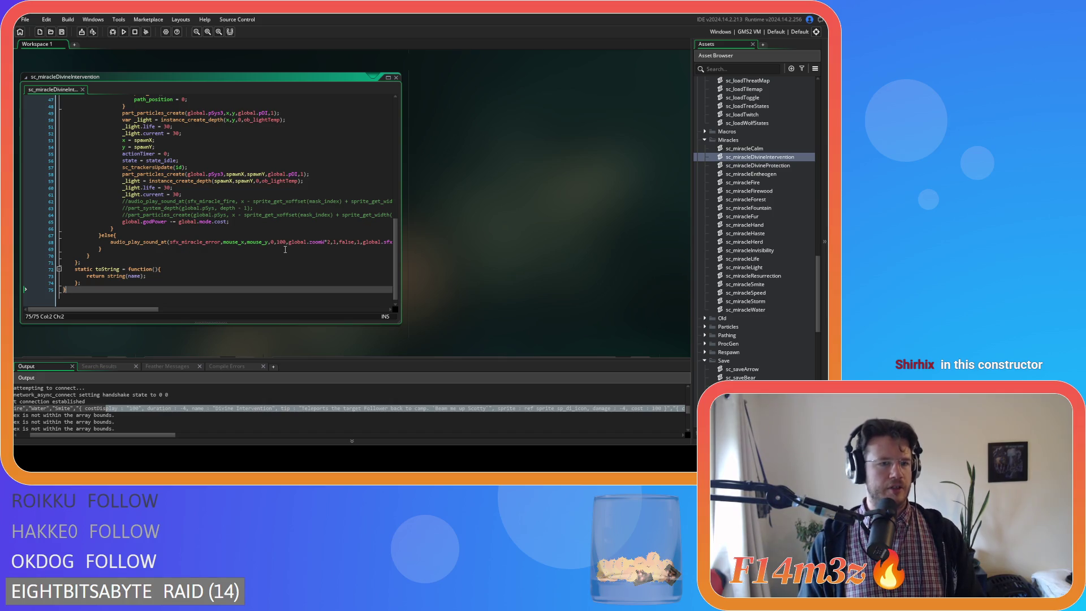
# Step: Remove the 'static' keyword from the toString declaration on line 72
pyautogui.moveTo(395, 249)
pyautogui.mouseDown()
pyautogui.moveTo(419, 112)
pyautogui.moveTo(376, 261)
pyautogui.mouseUp()
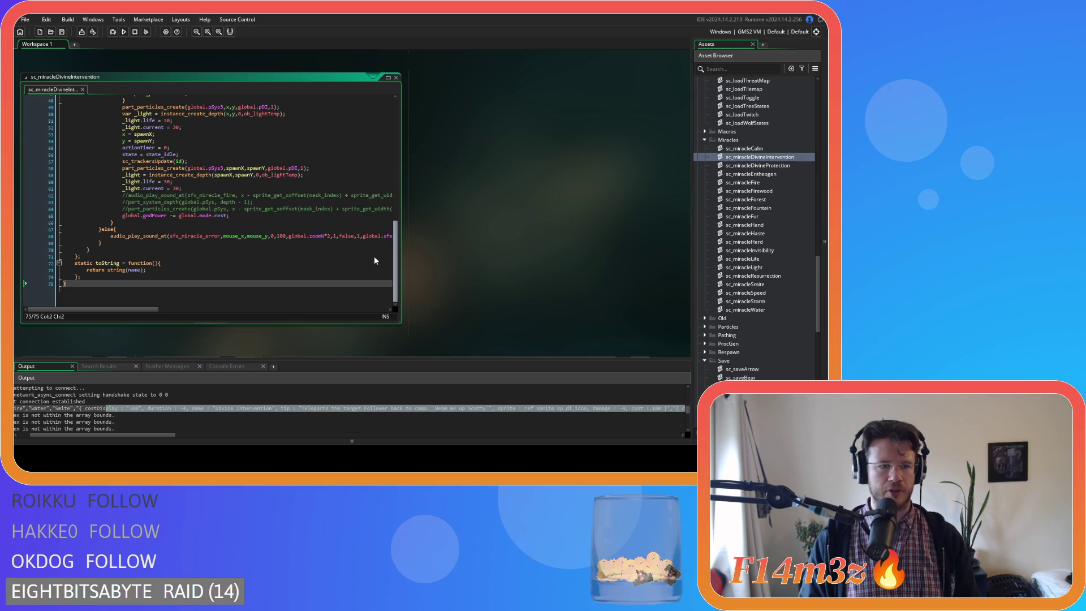
pyautogui.moveTo(395, 257)
pyautogui.mouseDown()
pyautogui.moveTo(398, 108)
pyautogui.moveTo(396, 226)
pyautogui.moveTo(340, 290)
pyautogui.moveTo(309, 290)
pyautogui.mouseUp()
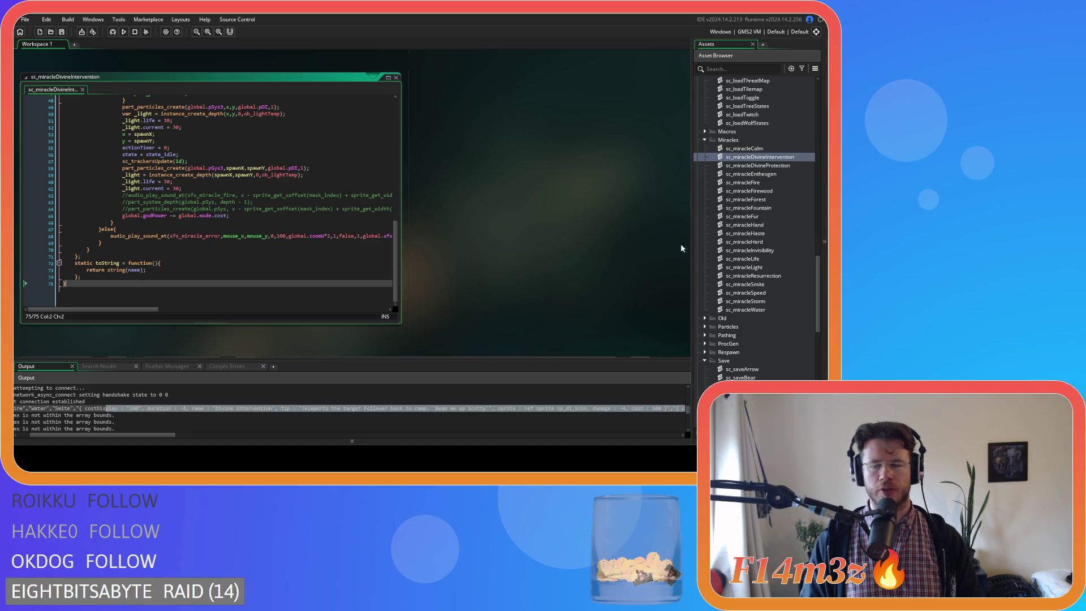
pyautogui.click(775, 190)
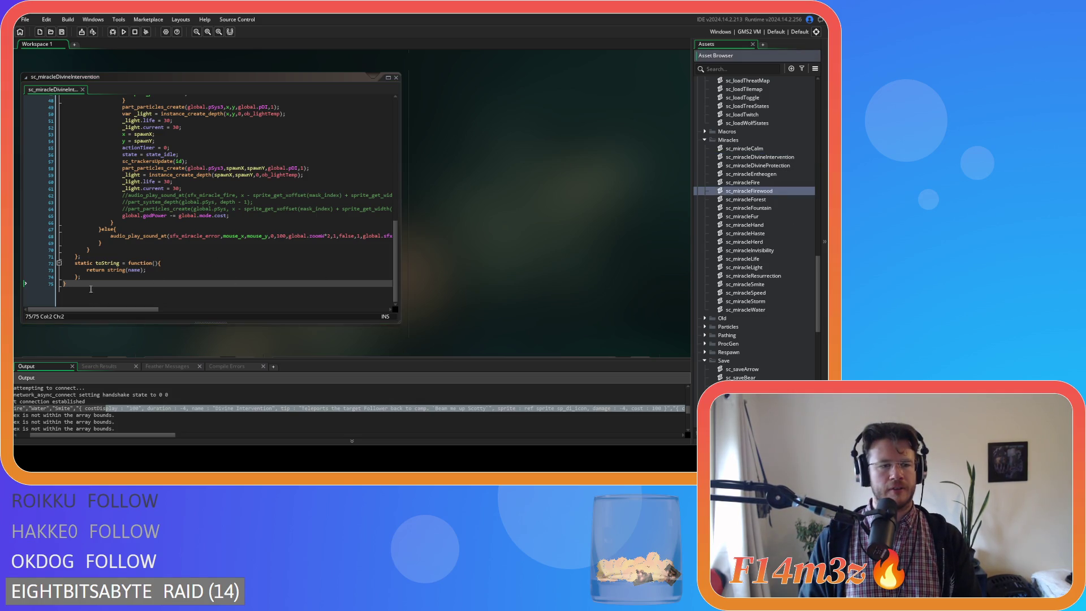
pyautogui.doubleClick(83, 264)
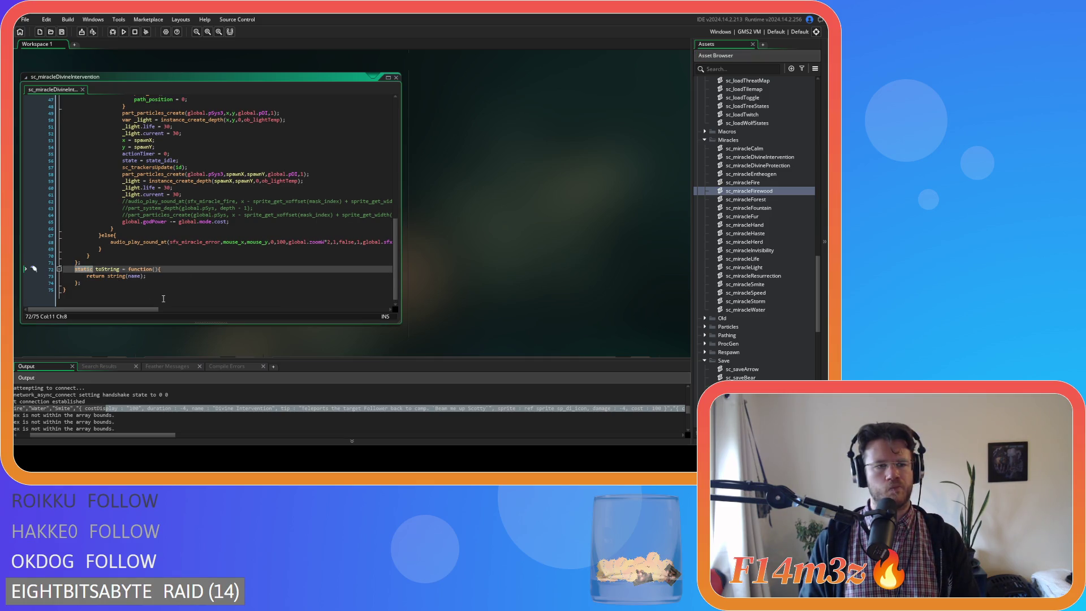
pyautogui.press('Delete')
pyautogui.press('Delete')
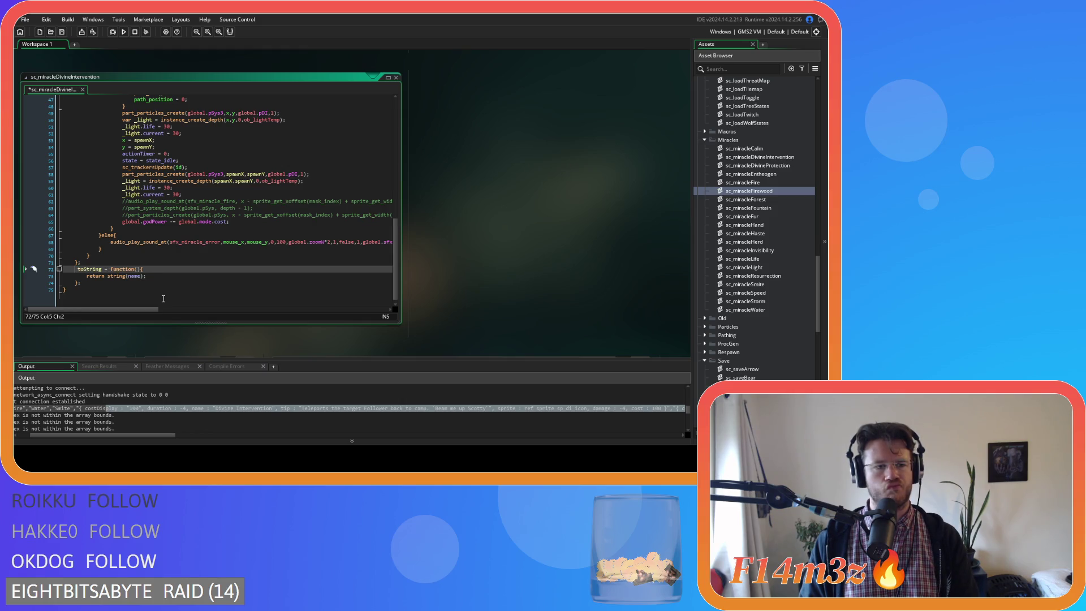
# Step: Save sc_miracleDivineIntervention with Ctrl+S
pyautogui.click(167, 282)
pyautogui.click(168, 273)
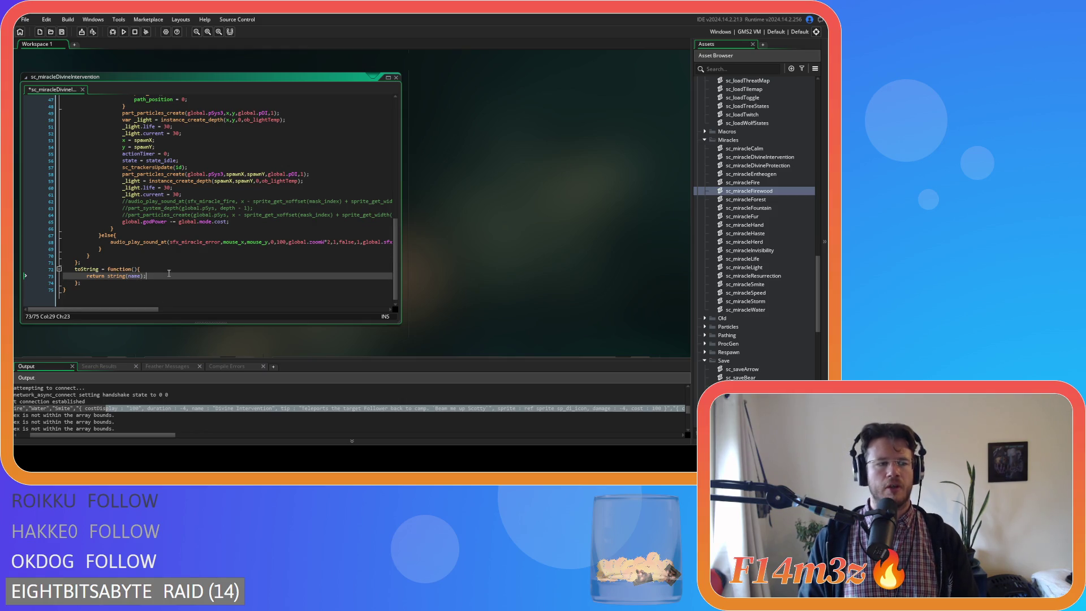
pyautogui.hotkey('ctrl', 's')
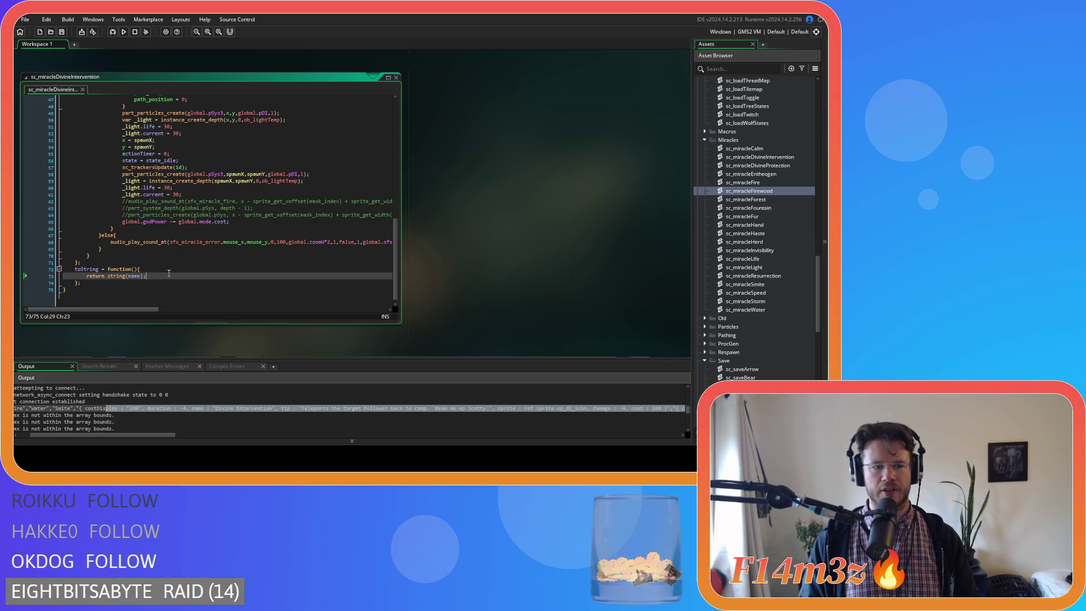
# Step: Highlight Divine Intervention's costDisplay and duration values in the output log
pyautogui.click(173, 415)
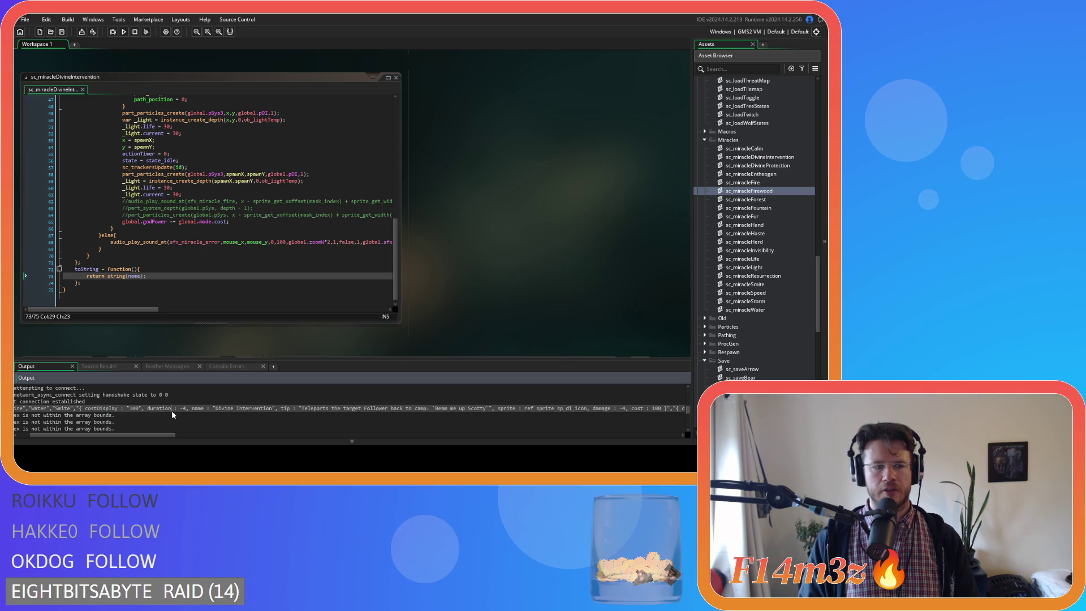
pyautogui.moveTo(58, 409); pyautogui.dragTo(173, 413)
pyautogui.click(174, 412)
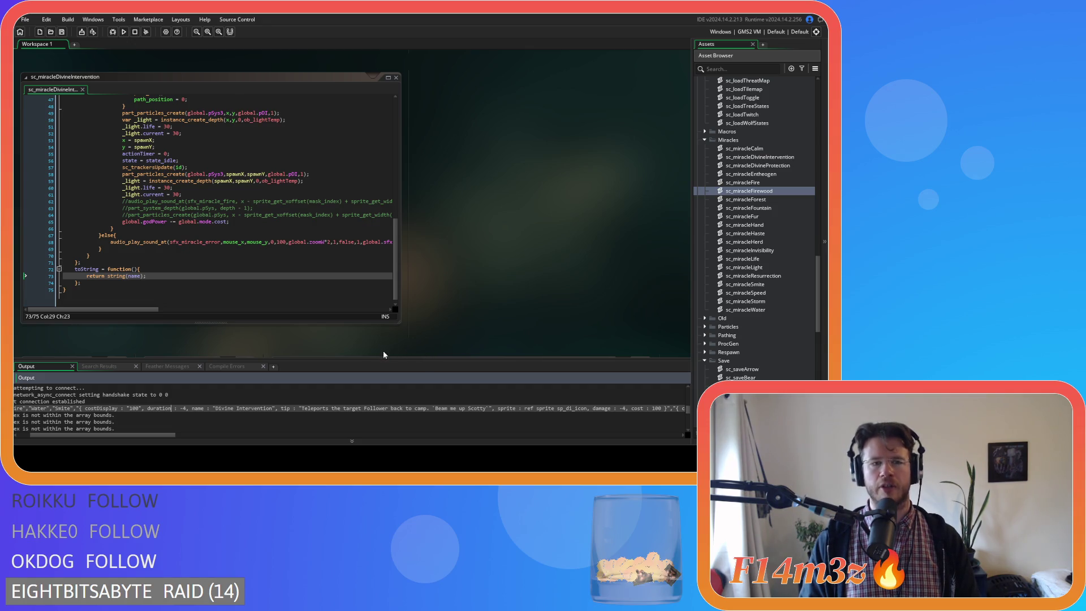
pyautogui.click(339, 269)
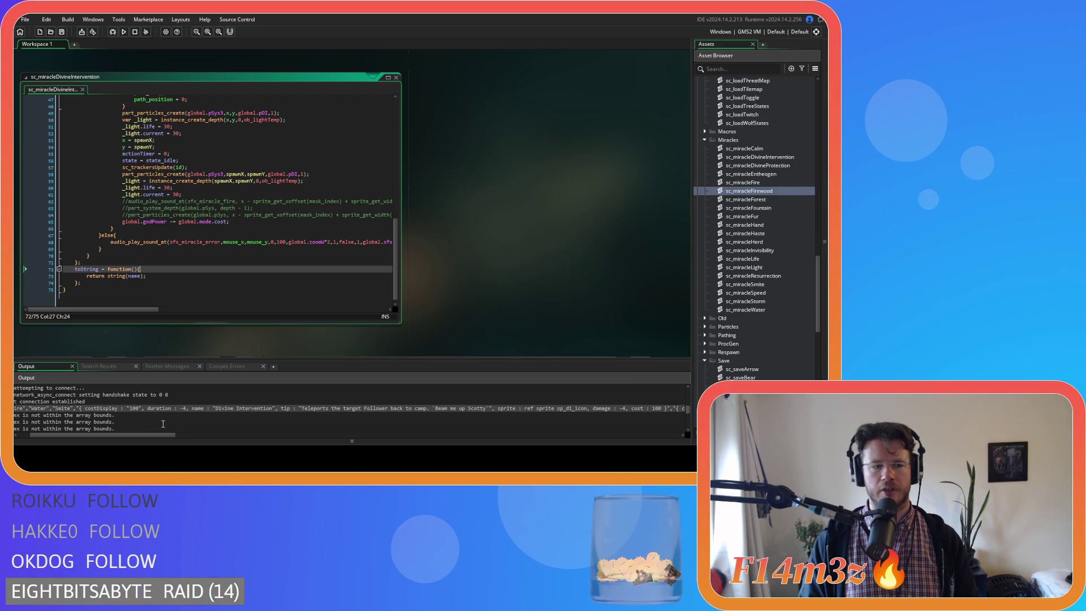
pyautogui.click(352, 441)
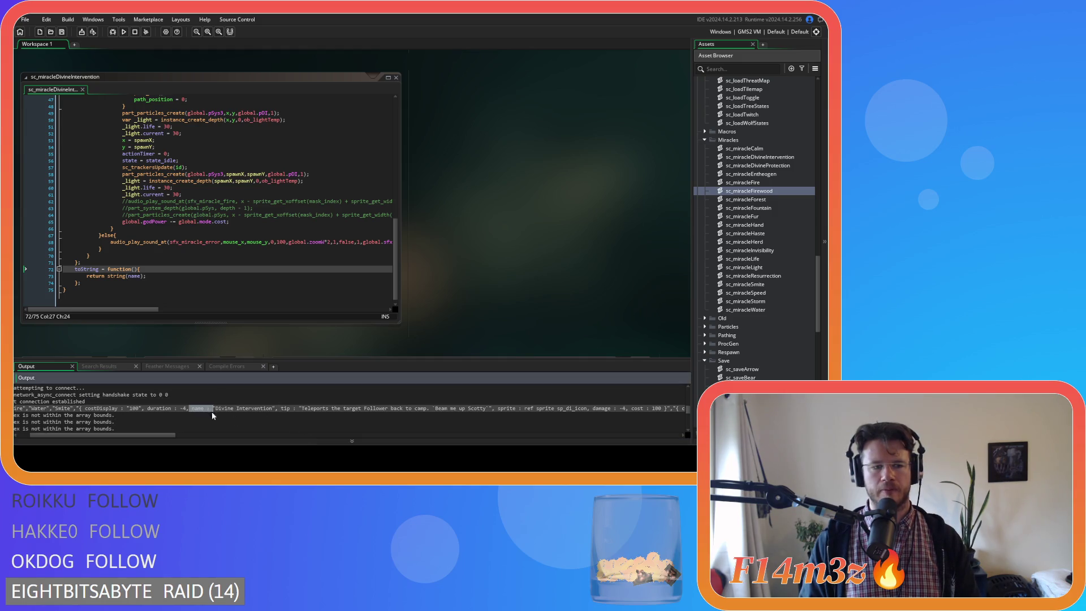
pyautogui.moveTo(112, 409); pyautogui.dragTo(159, 410)
pyautogui.click(159, 411)
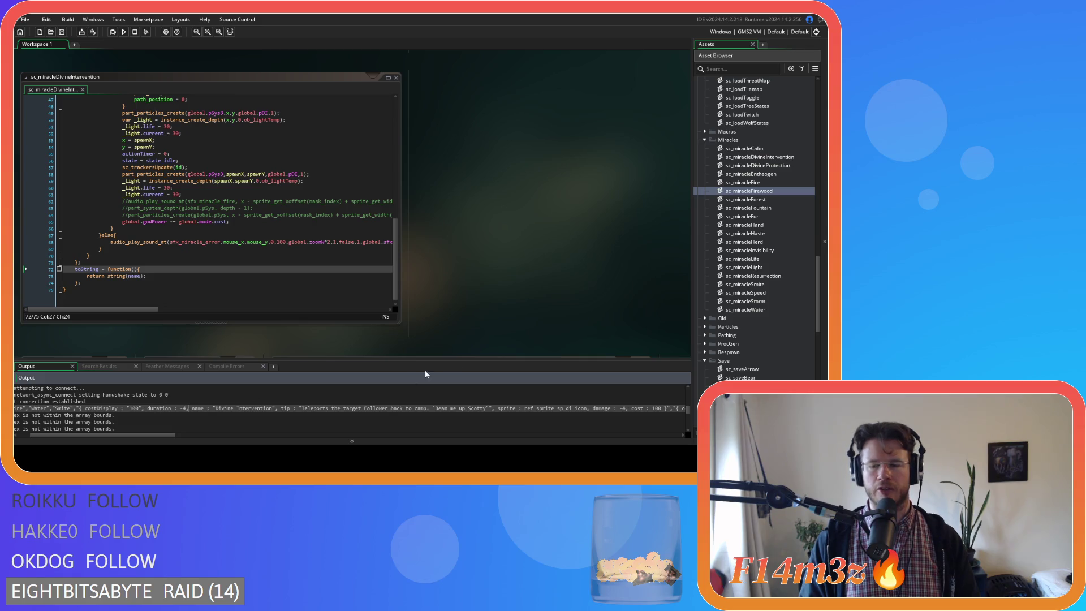
pyautogui.scroll(-10, 747, 295)
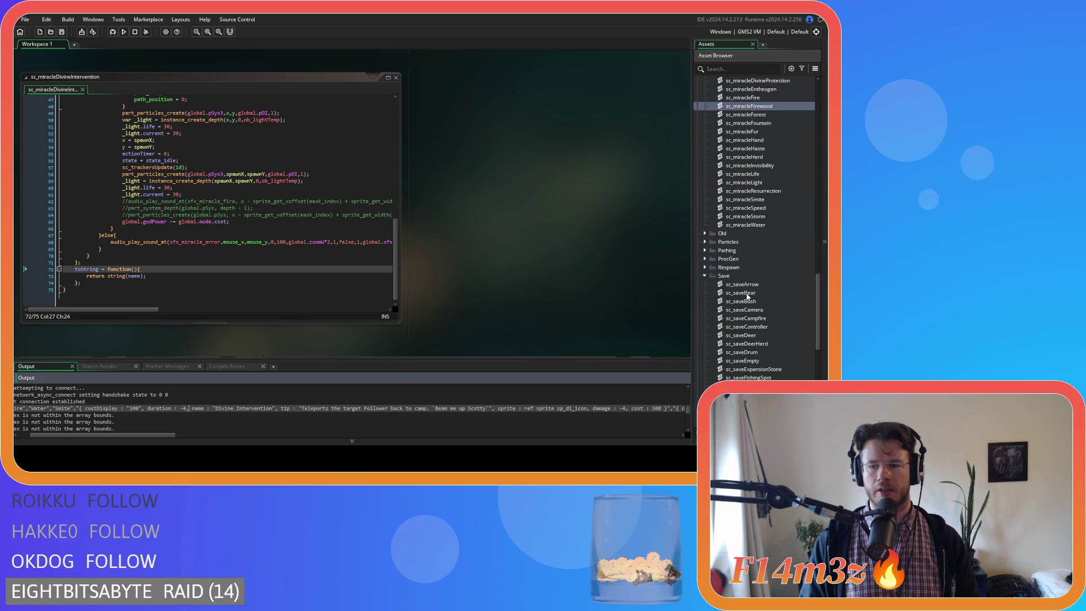
pyautogui.scroll(-2, 747, 295)
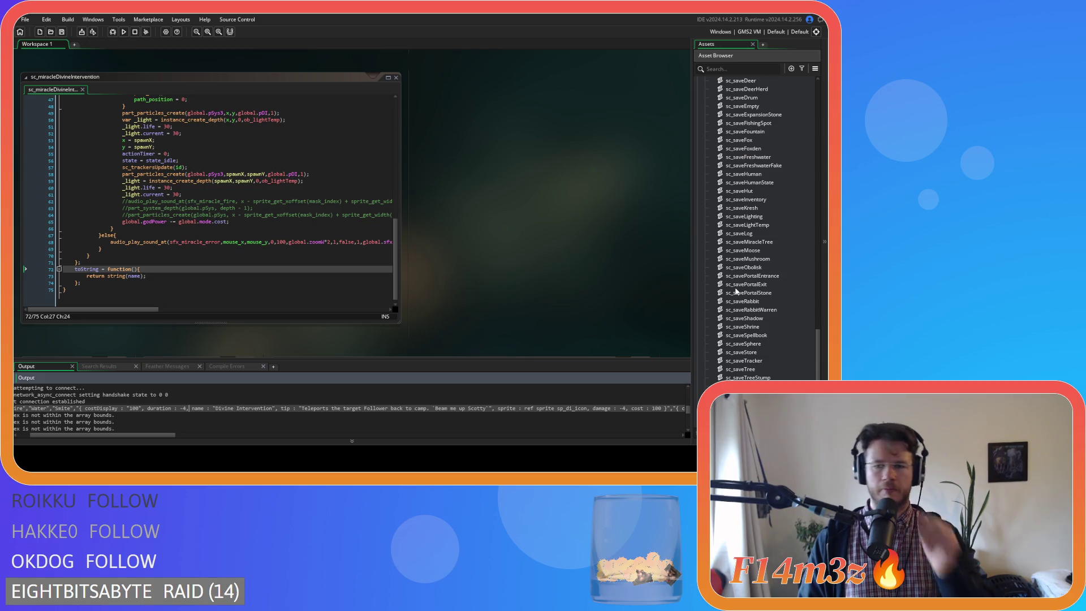
pyautogui.scroll(9, 786, 276)
pyautogui.scroll(5, 778, 282)
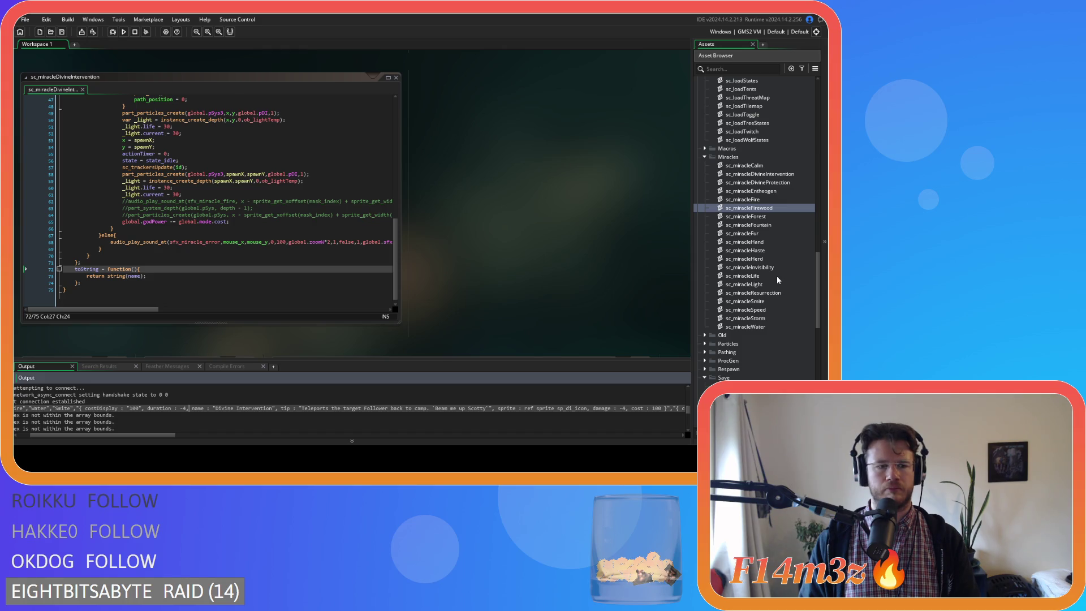
pyautogui.moveTo(116, 435)
pyautogui.mouseDown()
pyautogui.moveTo(103, 437)
pyautogui.moveTo(498, 437)
pyautogui.moveTo(93, 420)
pyautogui.mouseUp()
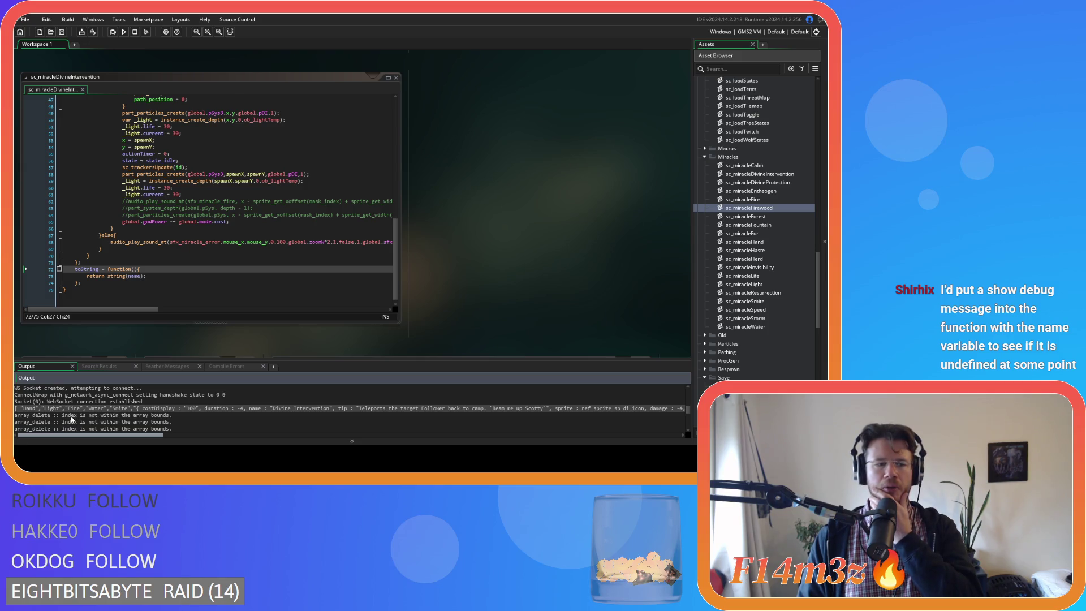
pyautogui.hscroll(10, 261, 417)
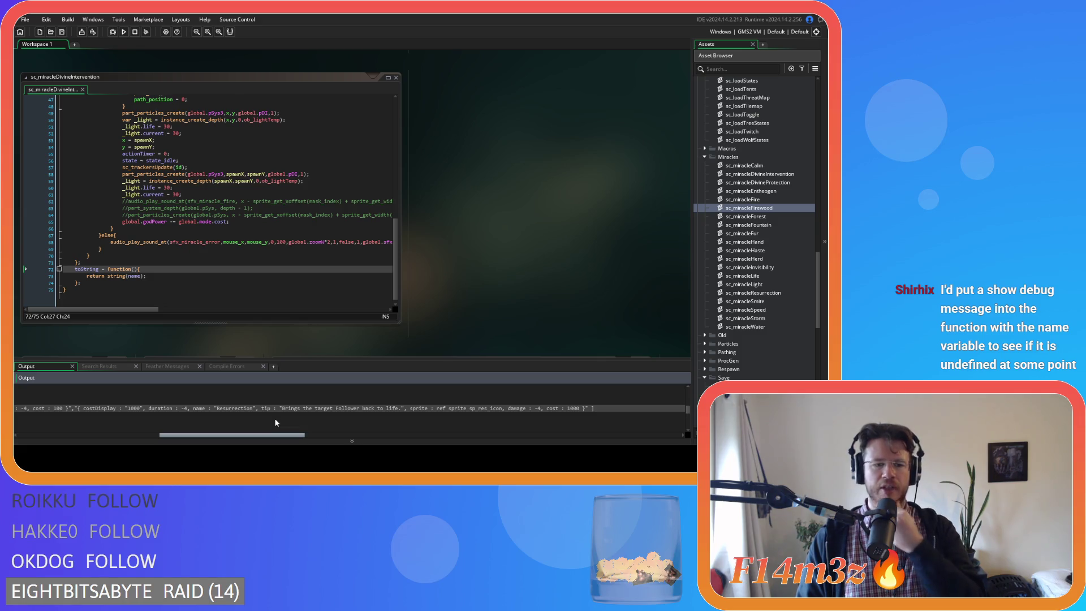
pyautogui.hscroll(-2, 234, 422)
pyautogui.hscroll(-8, 234, 422)
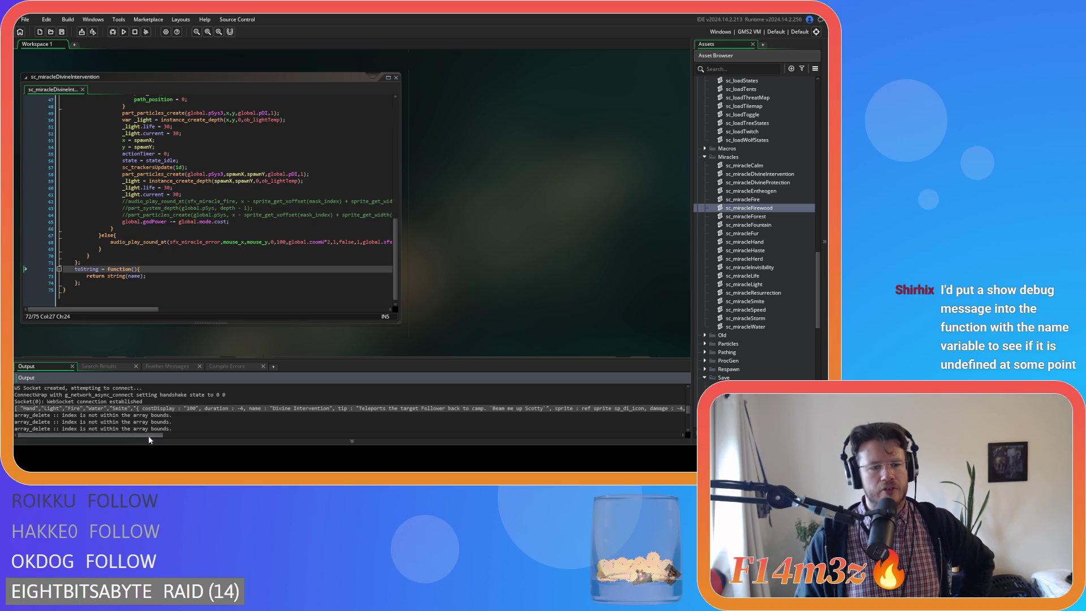
pyautogui.moveTo(127, 437)
pyautogui.mouseDown()
pyautogui.moveTo(149, 441)
pyautogui.moveTo(124, 442)
pyautogui.mouseUp()
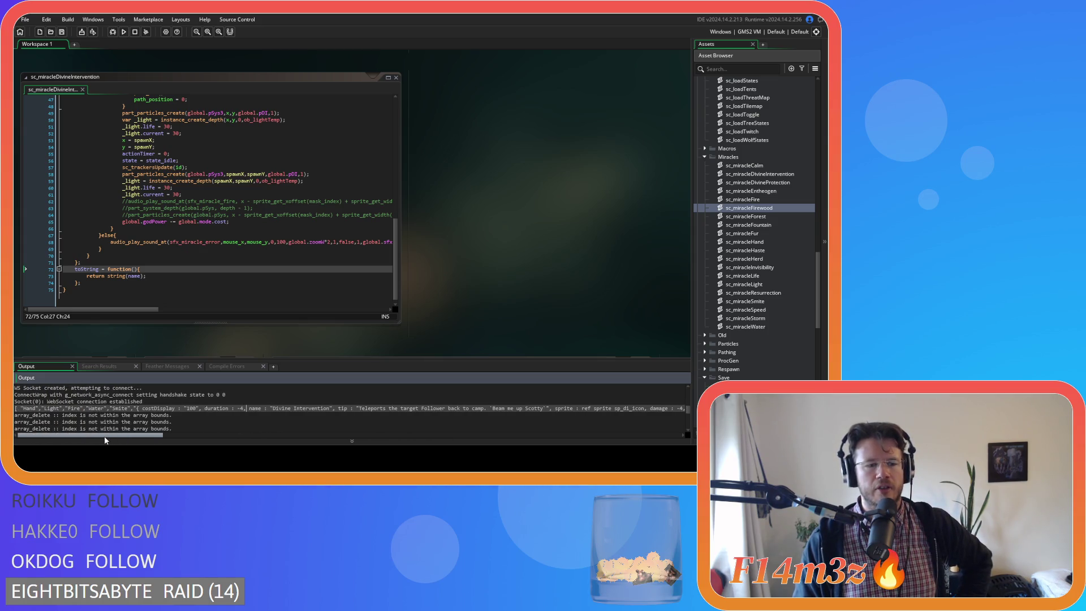
pyautogui.moveTo(20, 409)
pyautogui.mouseDown()
pyautogui.moveTo(134, 413)
pyautogui.moveTo(20, 413)
pyautogui.mouseUp()
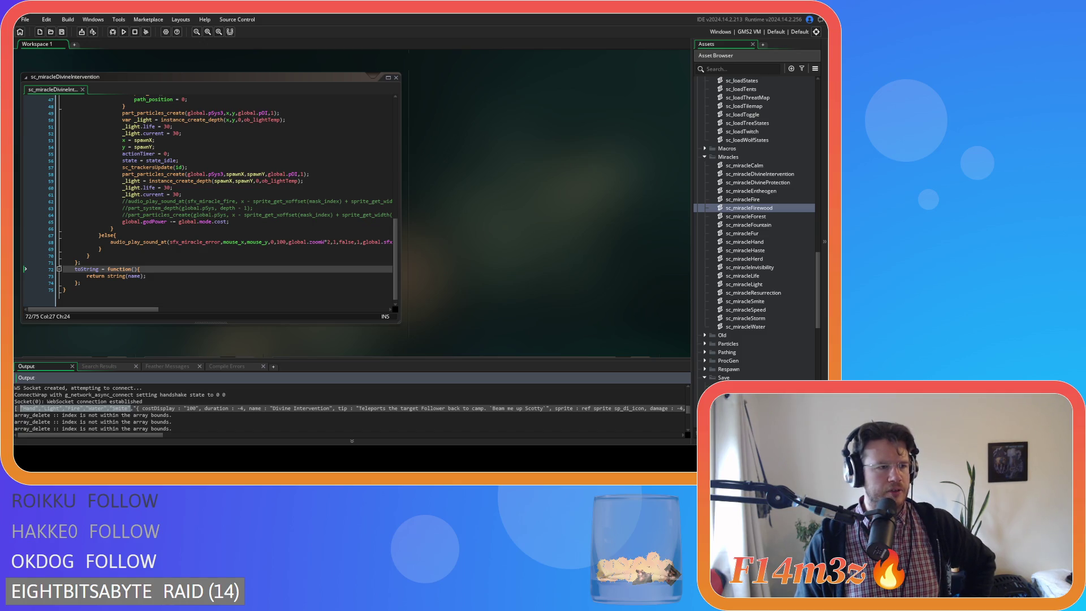
# Step: Look over the constructor's perform and tip lines, then expand the Definitions scripts folder
pyautogui.click(285, 256)
pyautogui.scroll(15, 285, 256)
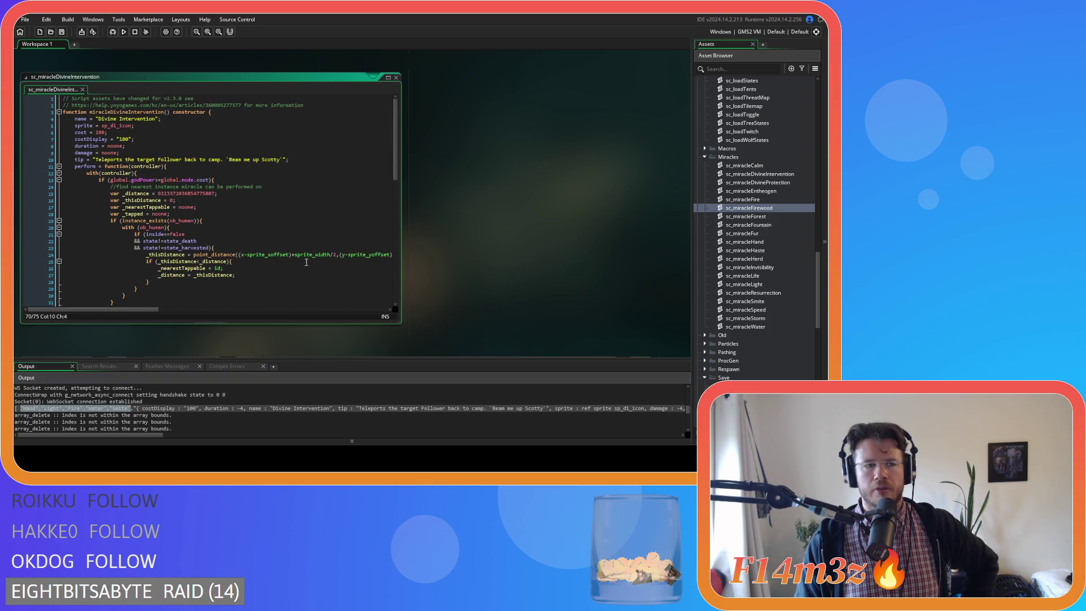
pyautogui.click(345, 165)
pyautogui.click(346, 160)
pyautogui.click(346, 165)
pyautogui.click(346, 160)
pyautogui.scroll(12, 754, 336)
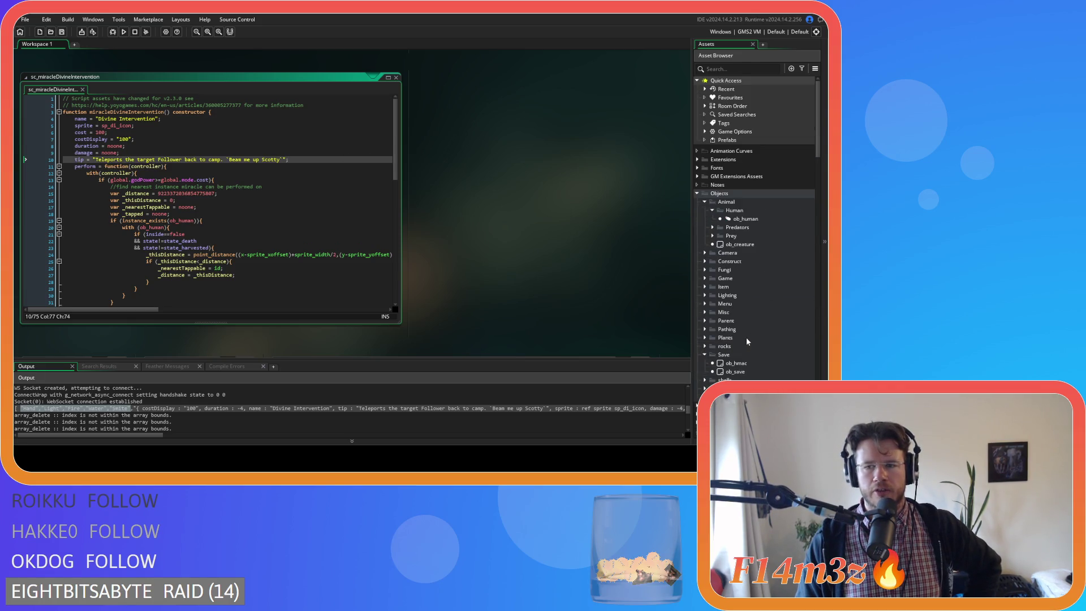
pyautogui.scroll(-3, 745, 337)
pyautogui.scroll(8, 740, 319)
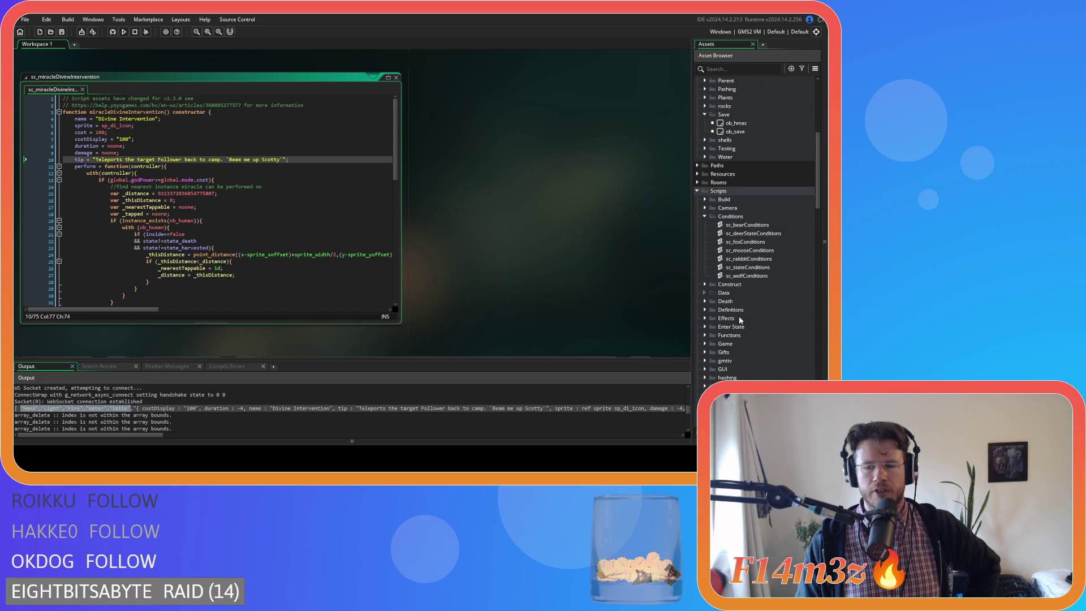
pyautogui.scroll(-15, 739, 324)
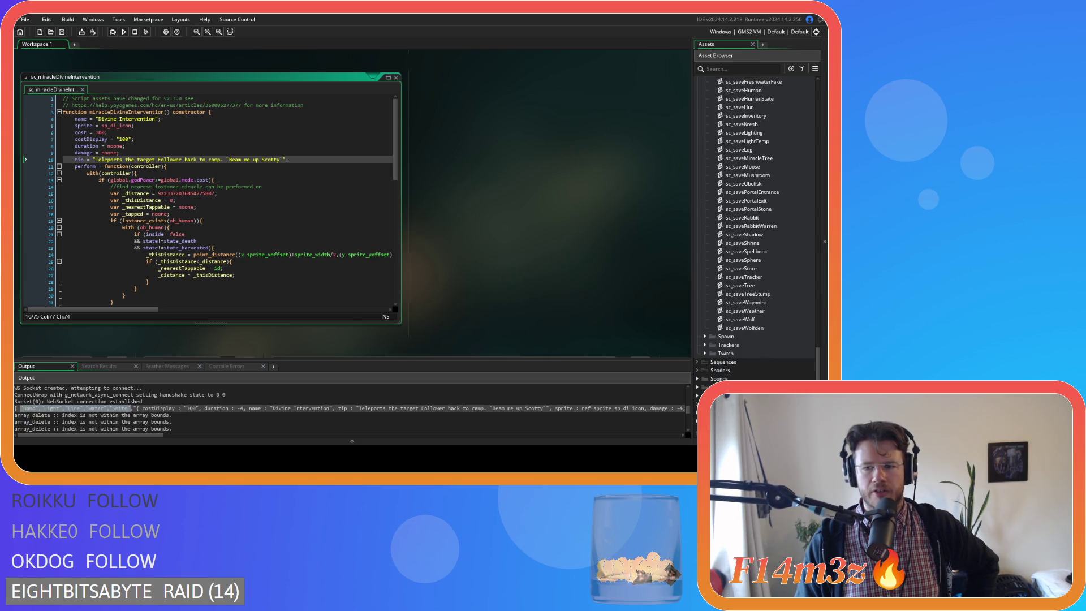
pyautogui.scroll(20, 731, 365)
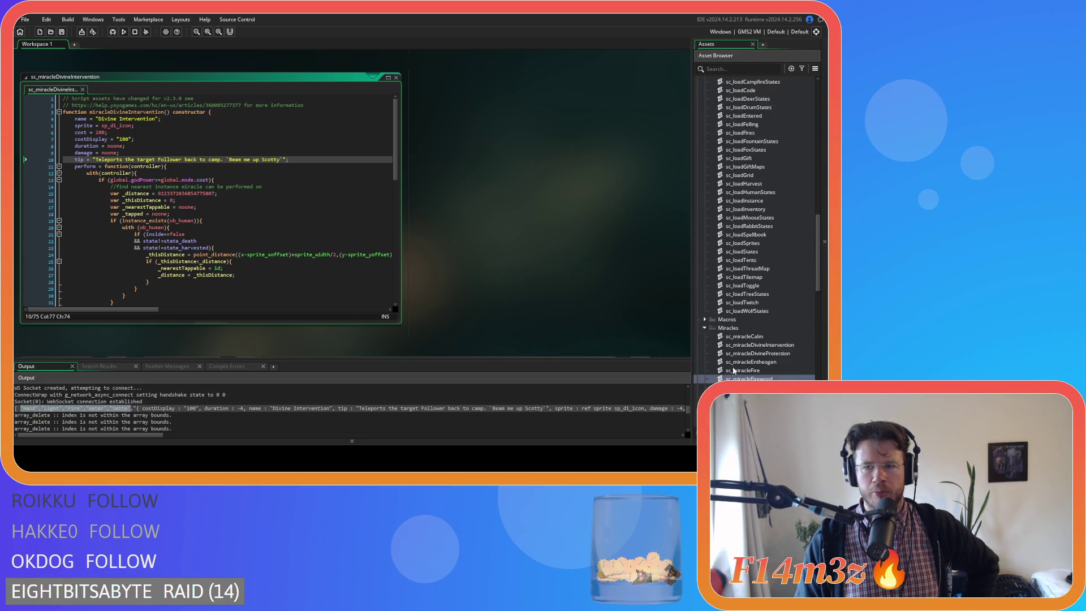
pyautogui.scroll(5, 730, 364)
pyautogui.click(704, 285)
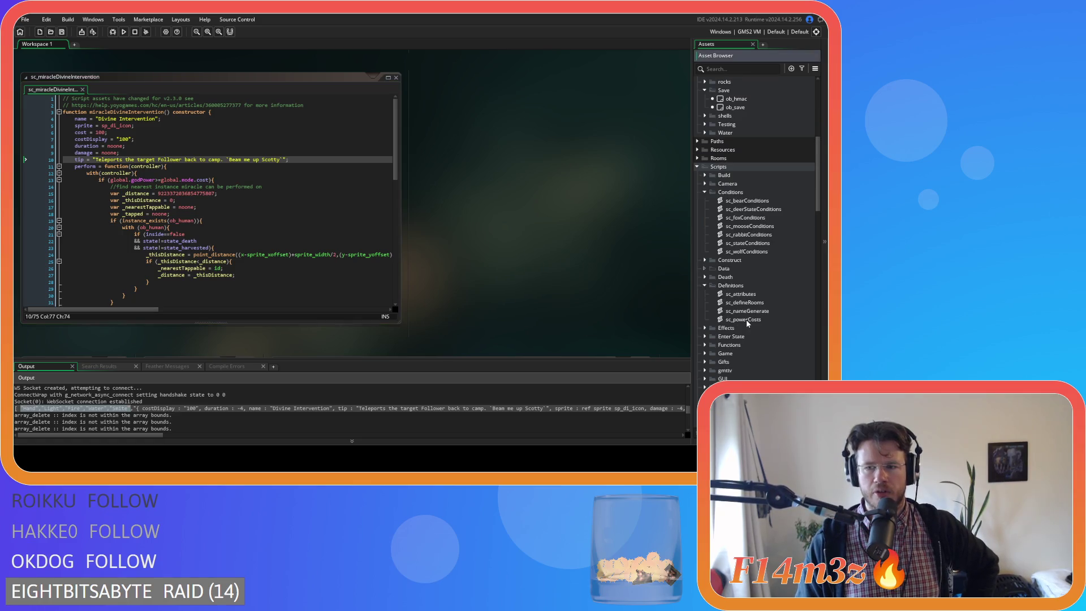
# Step: Open sc_defineRooms and review each room's miracle constructors, from miracleWater and miracleLight down to miracleDivineIntervention
pyautogui.doubleClick(745, 304)
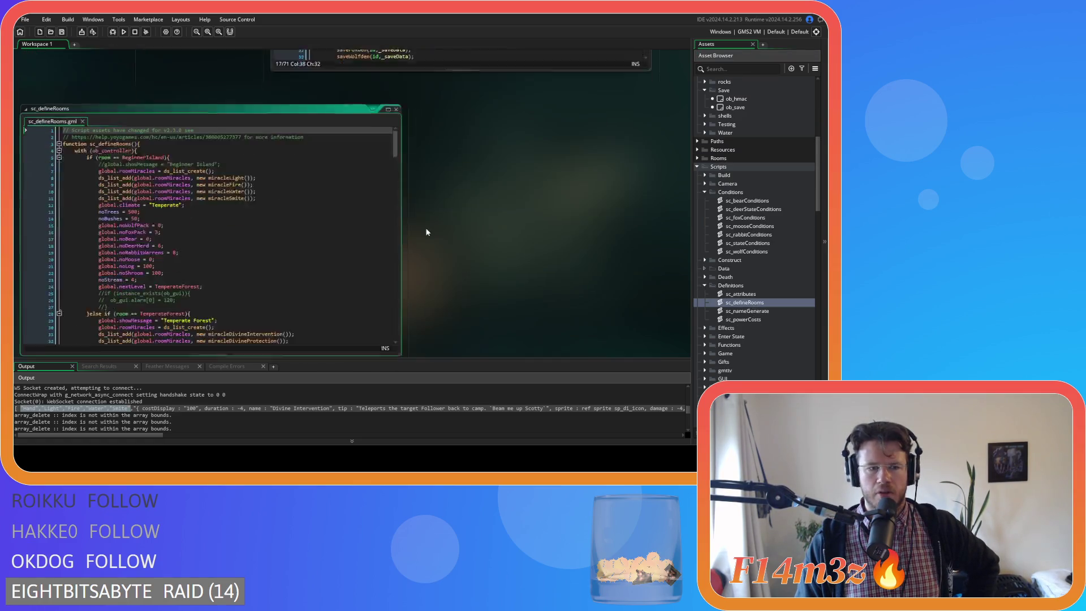
pyautogui.click(317, 159)
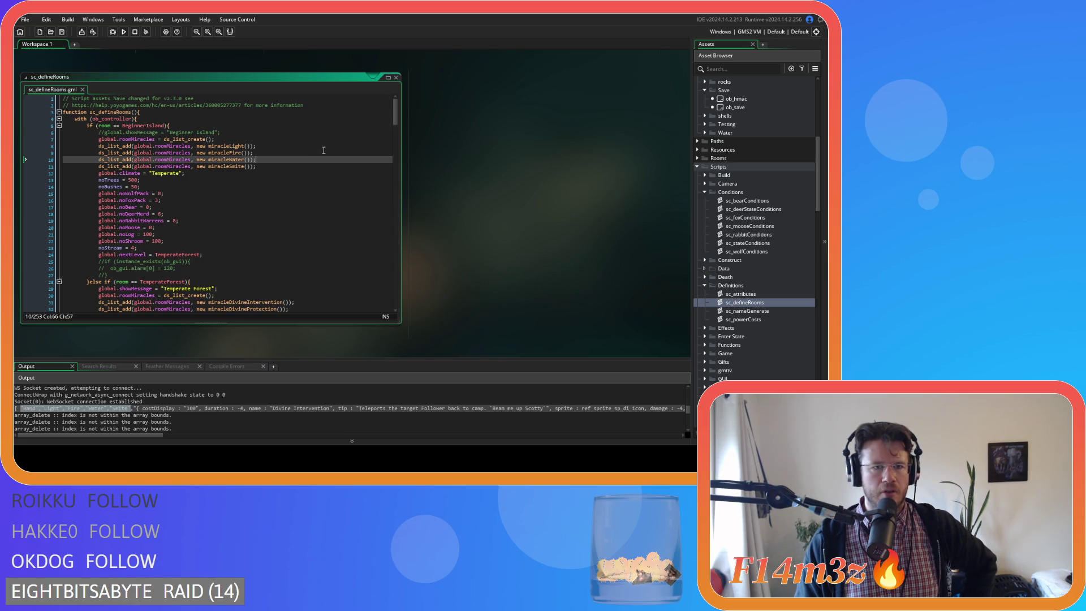
pyautogui.click(340, 139)
pyautogui.click(338, 147)
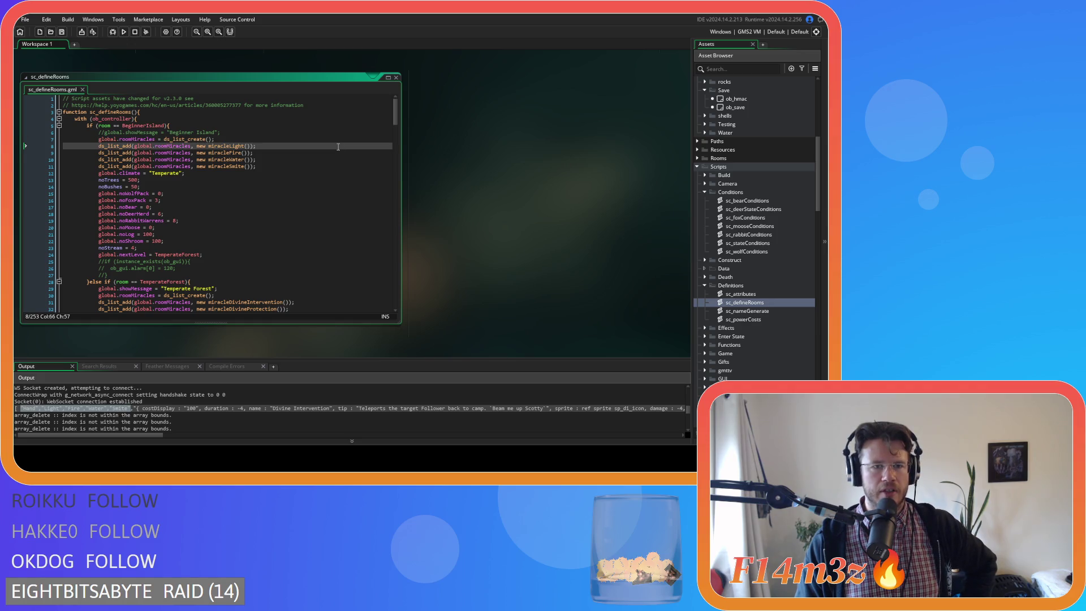
pyautogui.click(228, 147)
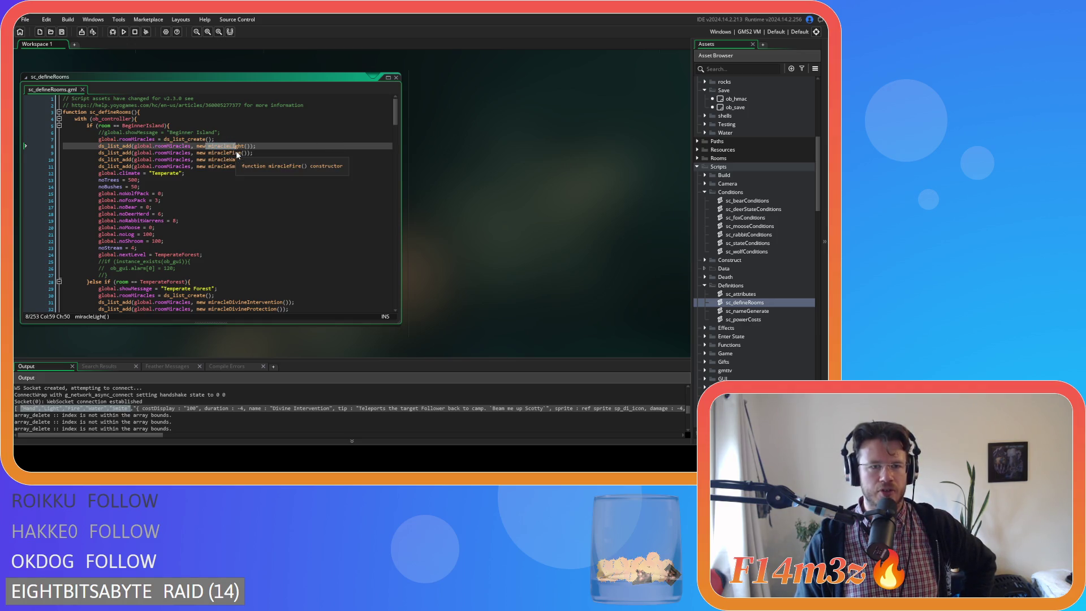
pyautogui.click(273, 166)
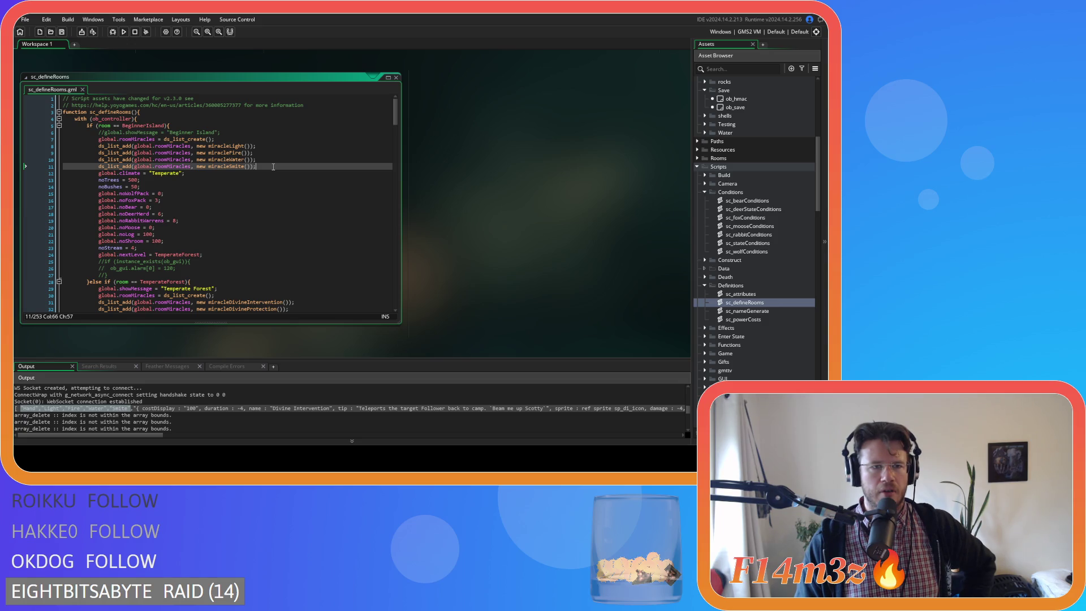
pyautogui.scroll(-4, 273, 166)
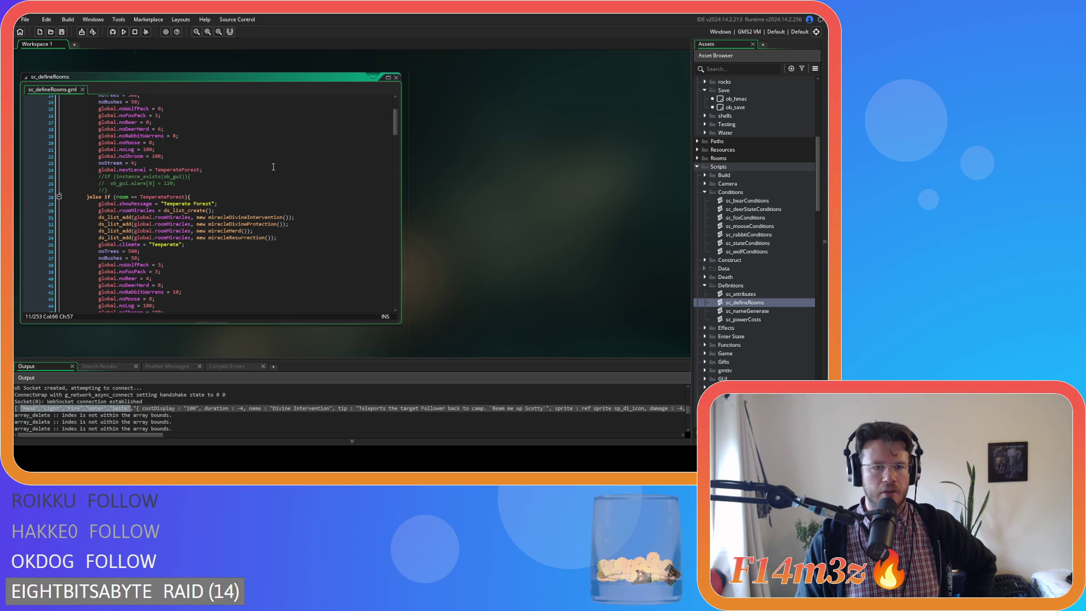
pyautogui.scroll(3, 265, 232)
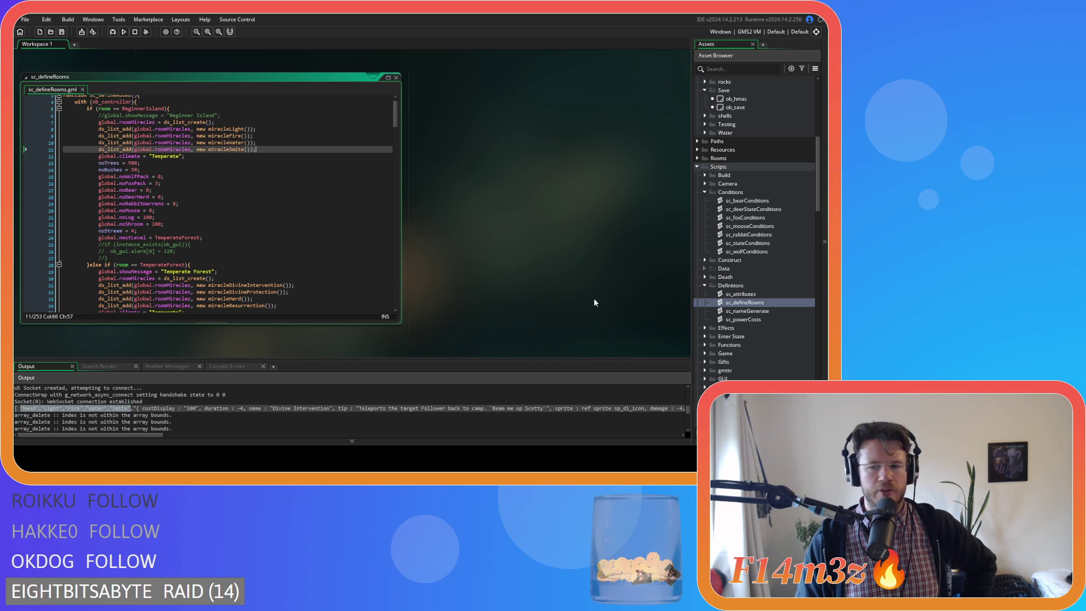
pyautogui.scroll(-3, 280, 233)
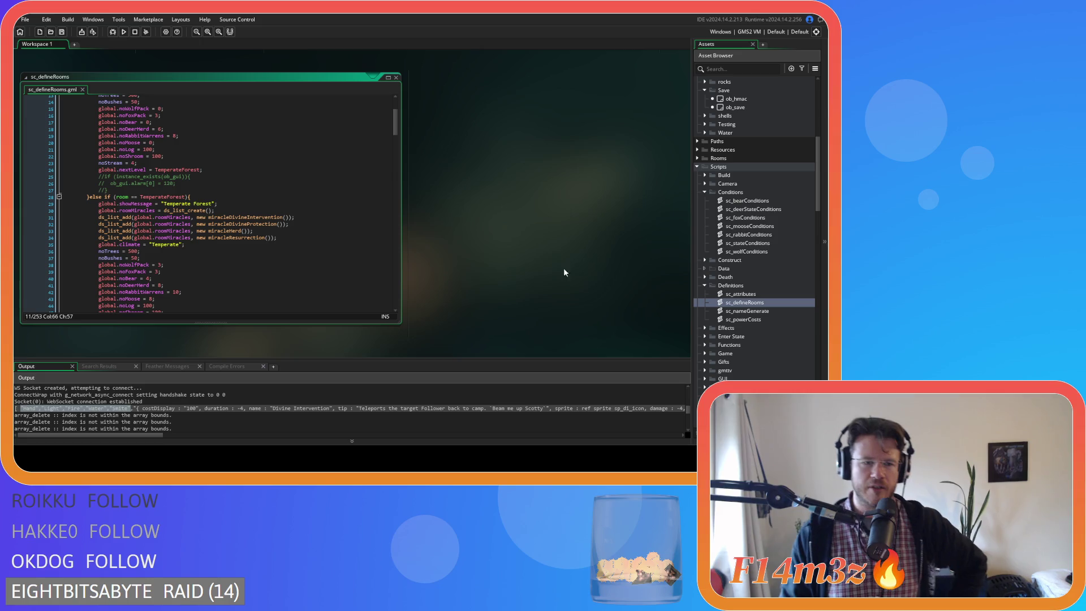
pyautogui.scroll(-10, 722, 308)
pyautogui.scroll(-10, 722, 307)
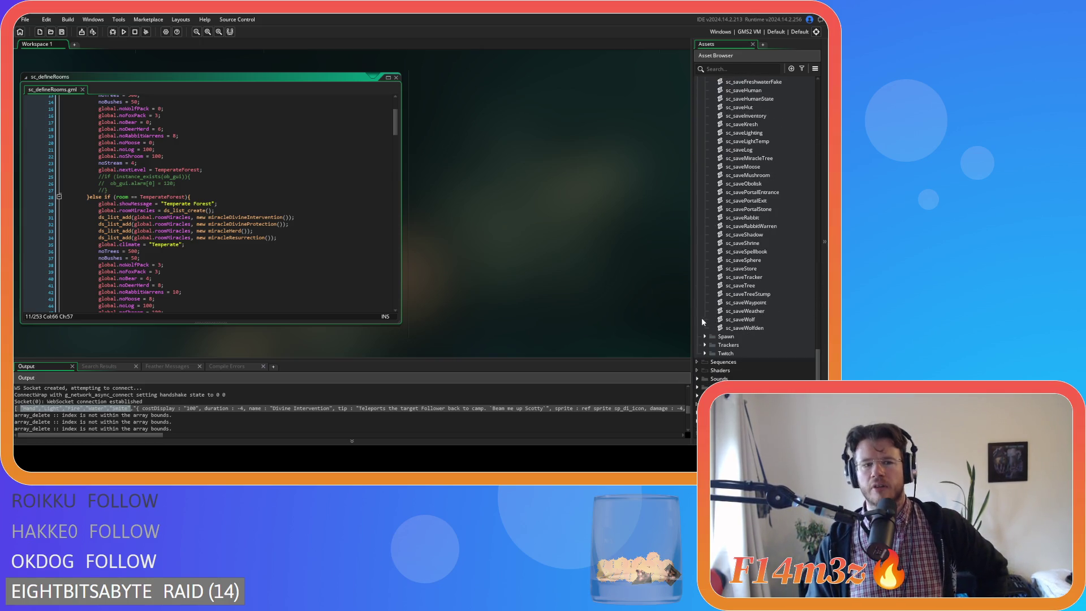
pyautogui.click(209, 218)
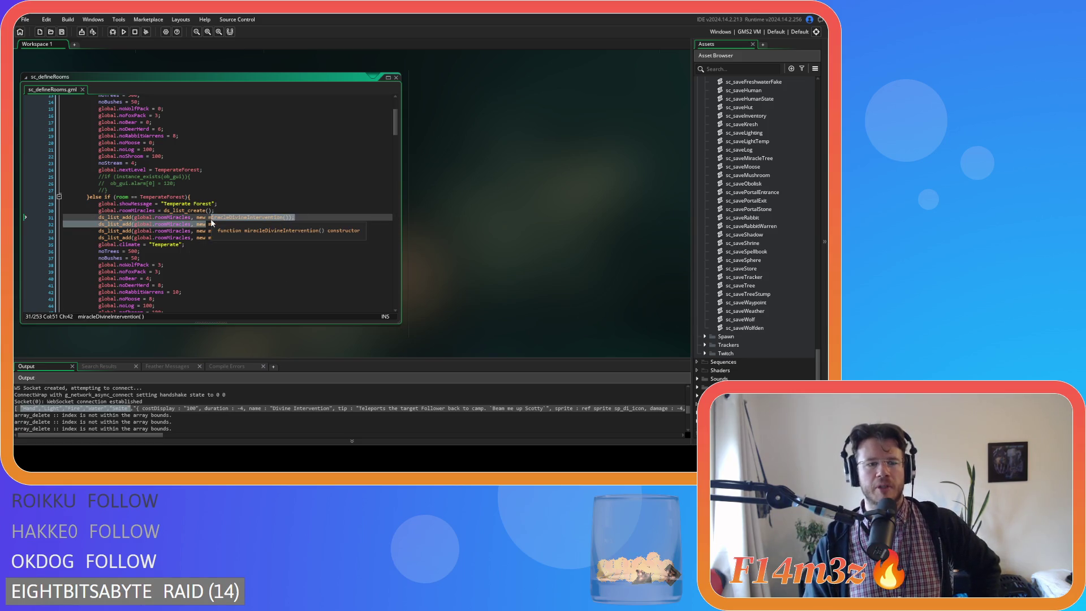
pyautogui.moveTo(209, 217); pyautogui.dragTo(290, 222)
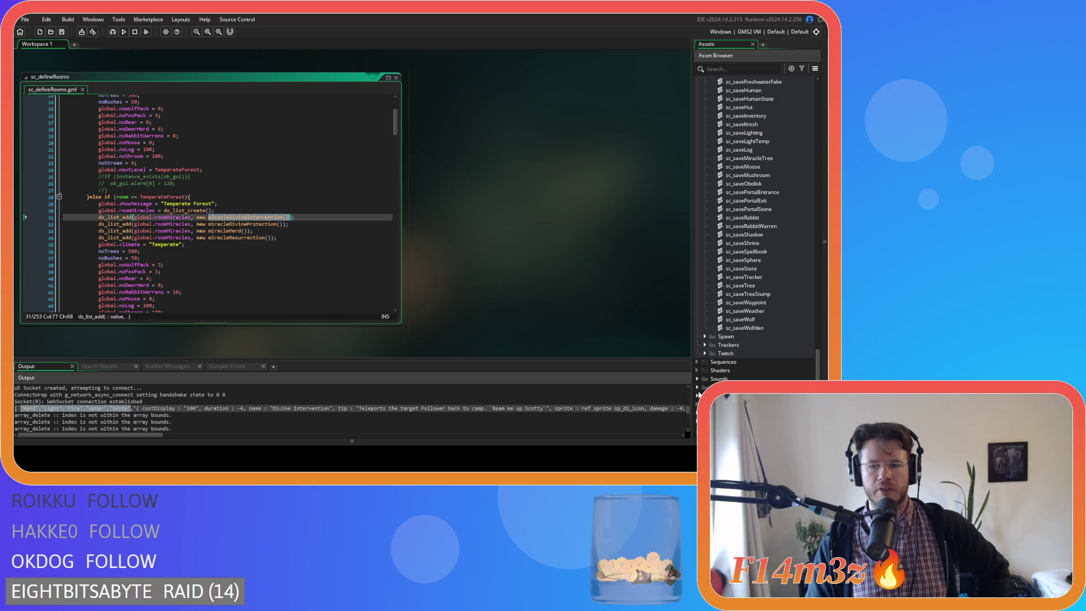
# Step: Browse the Sprites folder in the Asset Browser, then expand the Spawn scripts folder and open sc_spawnConstructs
pyautogui.click(696, 388)
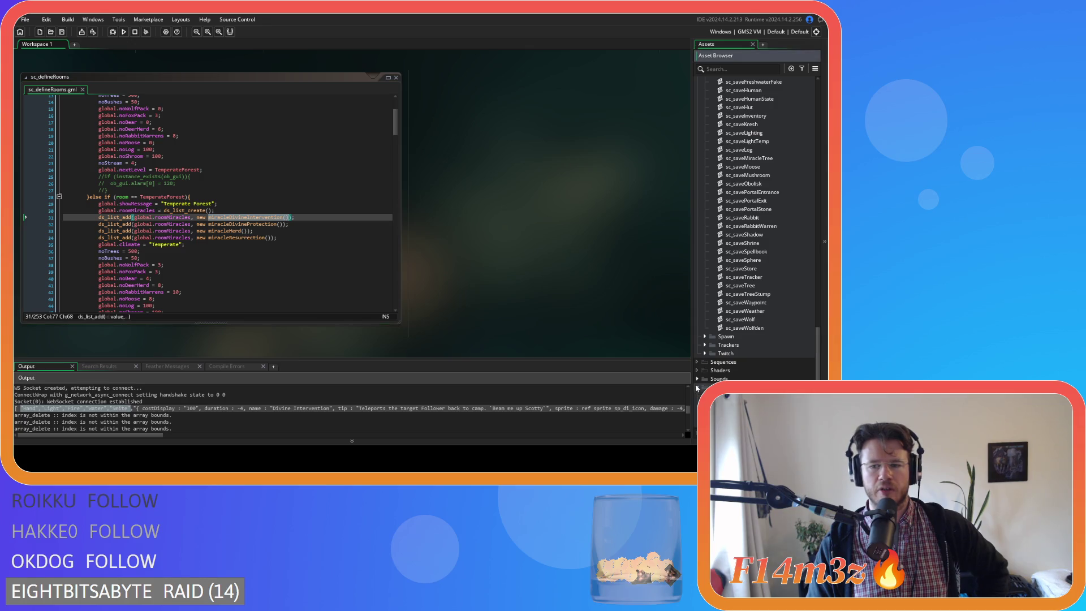
pyautogui.click(697, 388)
pyautogui.scroll(-3, 697, 388)
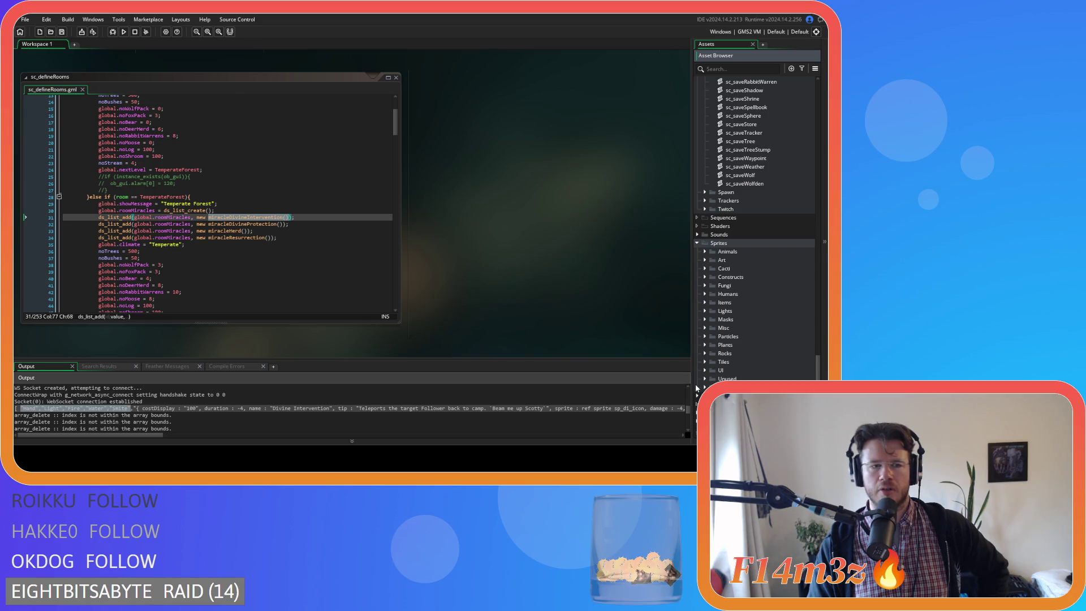
pyautogui.click(697, 243)
pyautogui.click(705, 336)
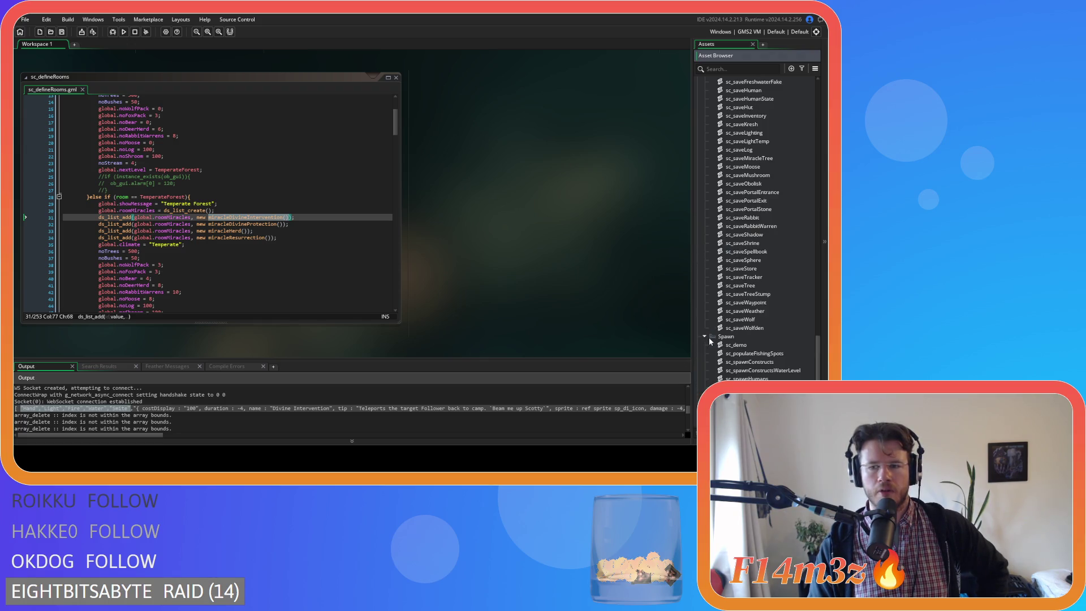
pyautogui.doubleClick(758, 277)
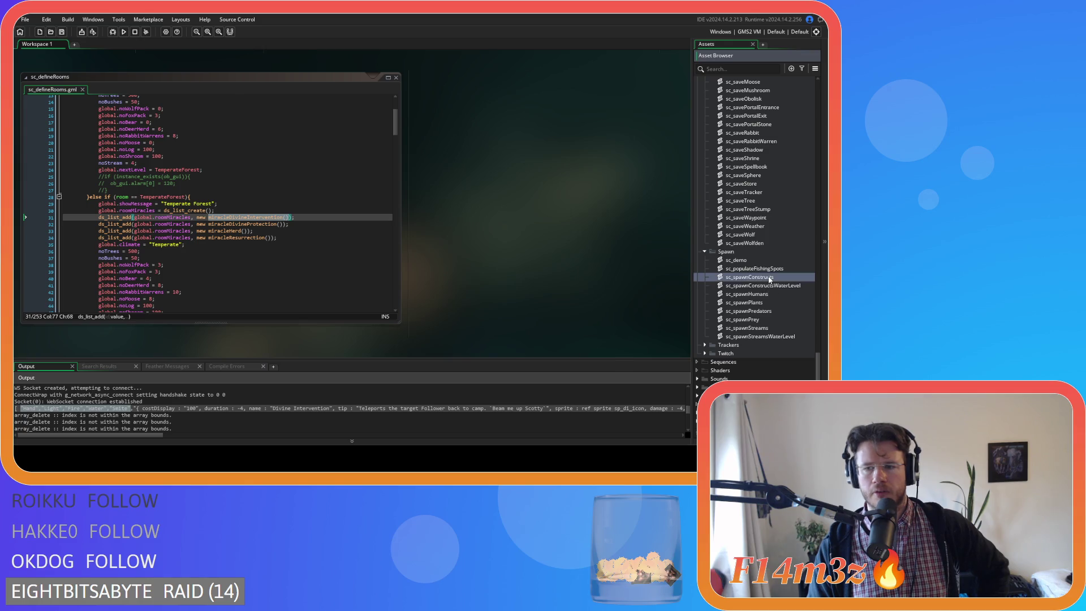
# Step: Scroll sc_spawnConstructs to the shrine spawn block and put the caret on its setTick line
pyautogui.scroll(-20, 294, 217)
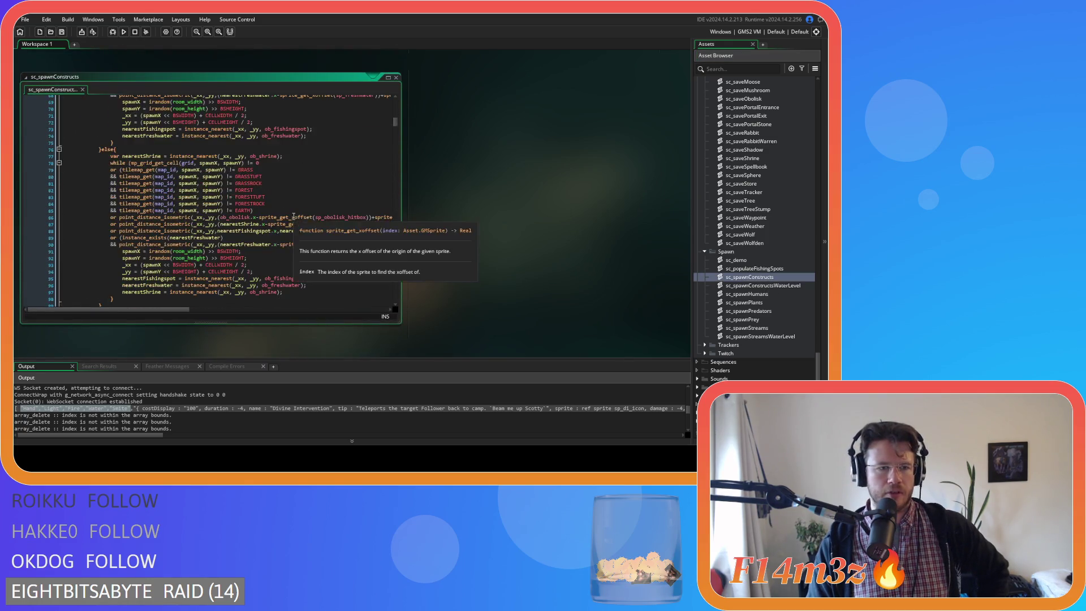
pyautogui.scroll(14, 294, 216)
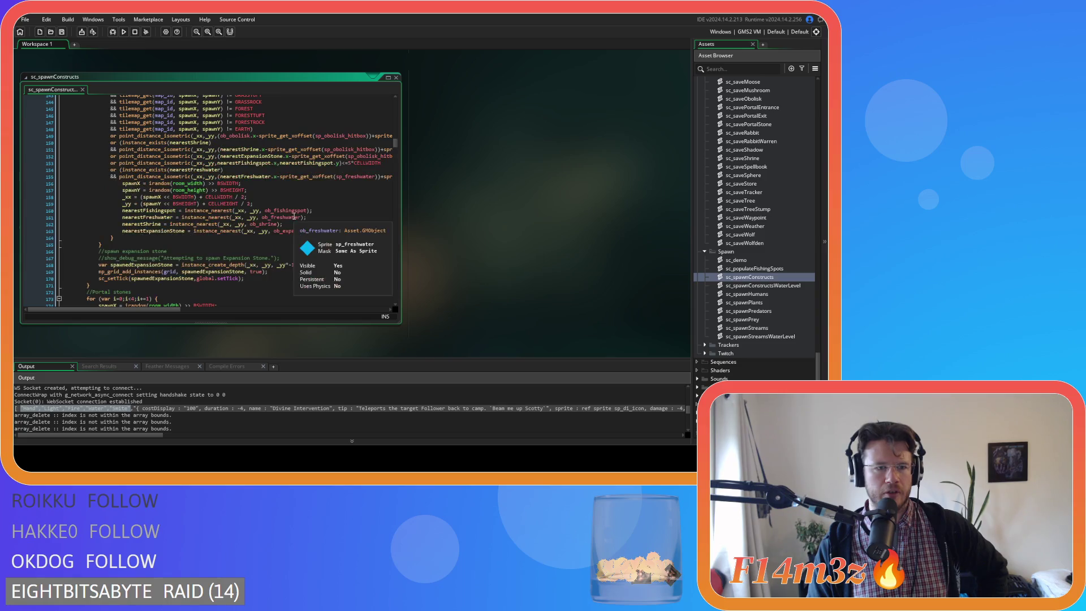
pyautogui.scroll(-6, 295, 217)
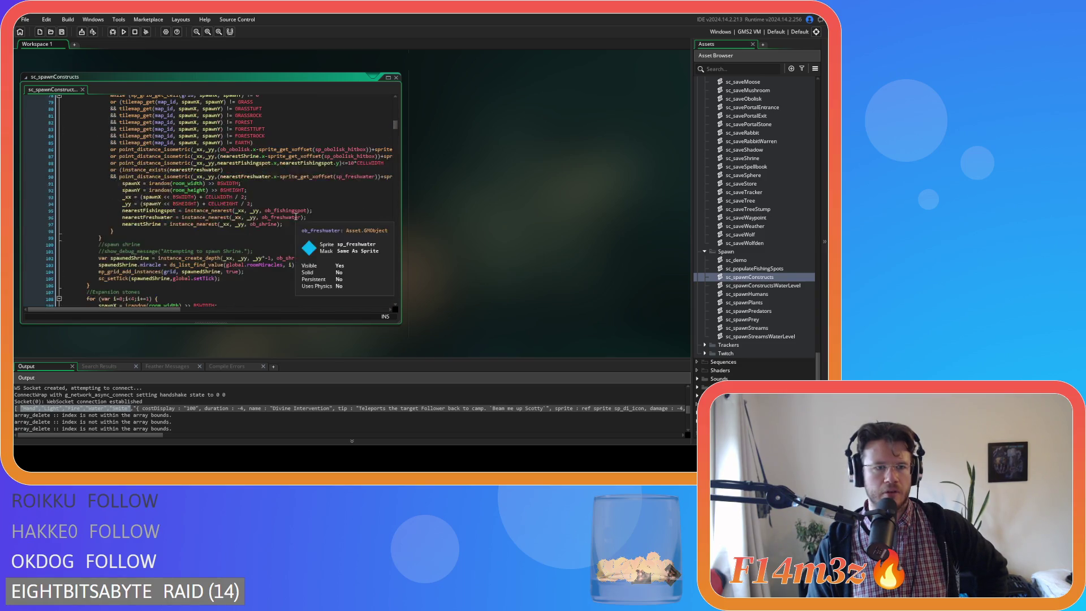
pyautogui.scroll(7, 296, 217)
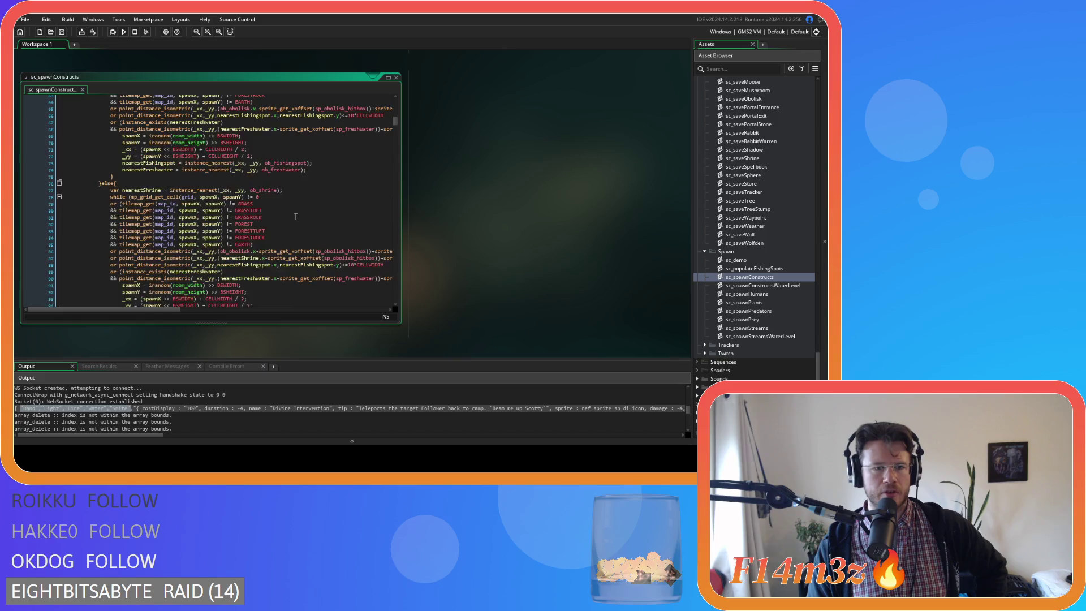
pyautogui.scroll(-5, 296, 216)
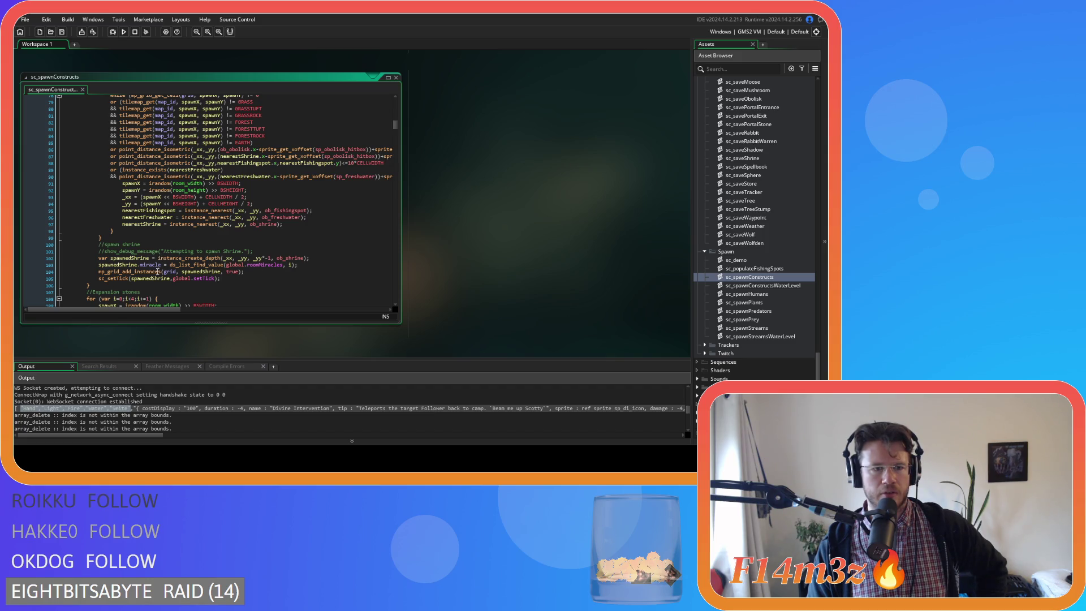
pyautogui.click(229, 278)
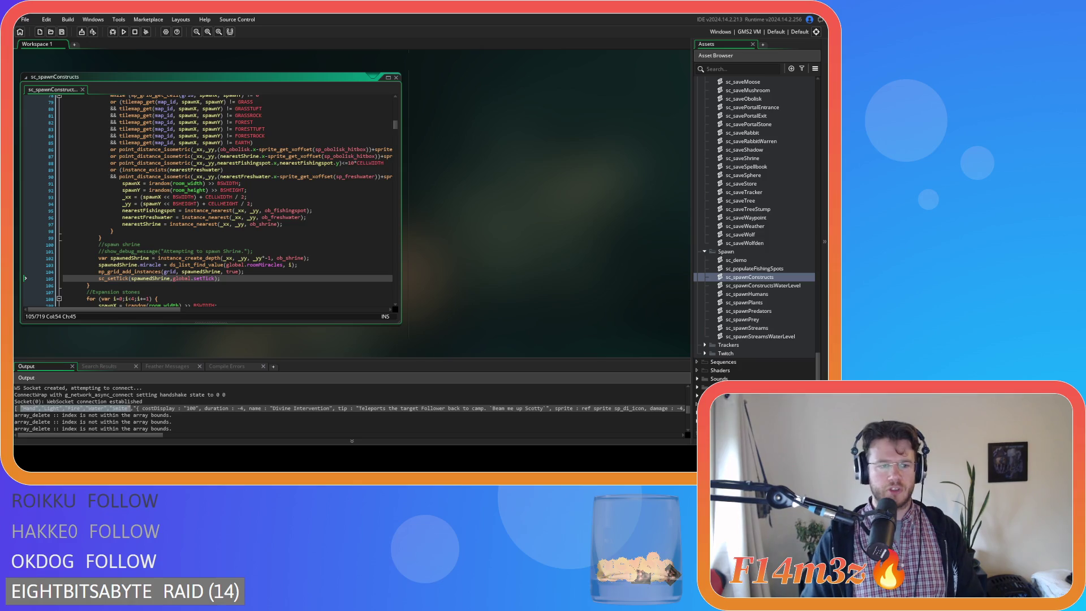
# Step: Locate the shrine's miracle assignment on line 103 of sc_spawnConstructs
pyautogui.click(312, 268)
pyautogui.click(317, 266)
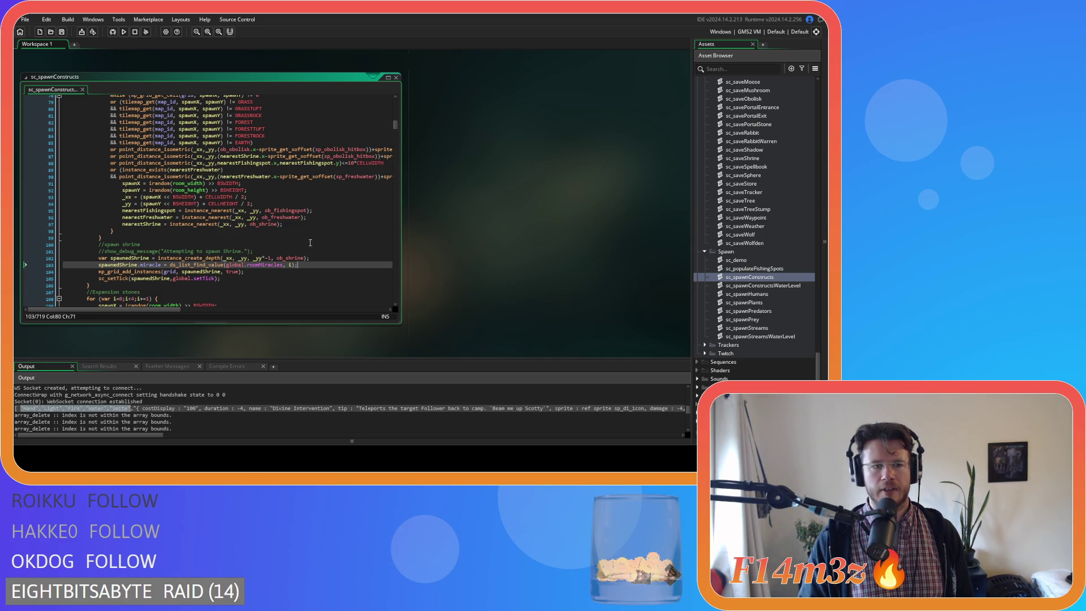
pyautogui.scroll(2, 310, 243)
pyautogui.scroll(-4, 310, 242)
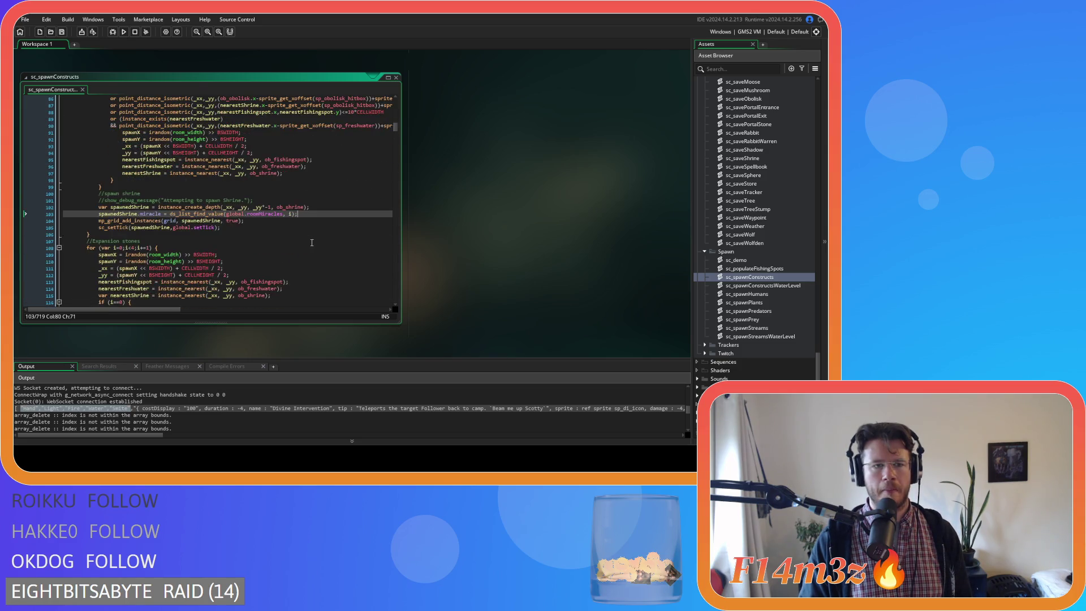
pyautogui.scroll(2, 312, 242)
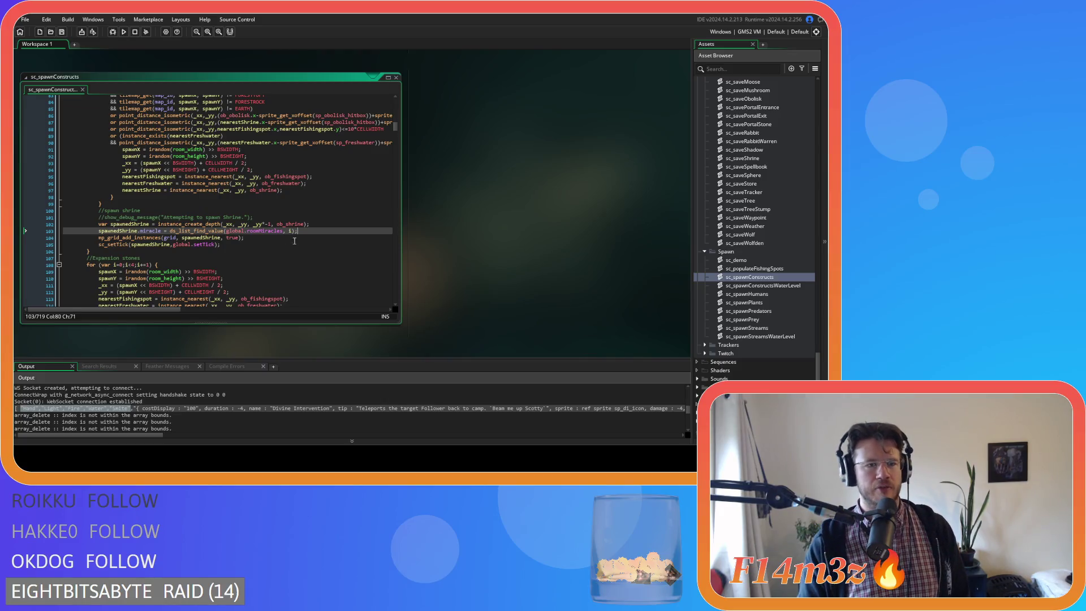
pyautogui.moveTo(162, 231); pyautogui.dragTo(150, 230)
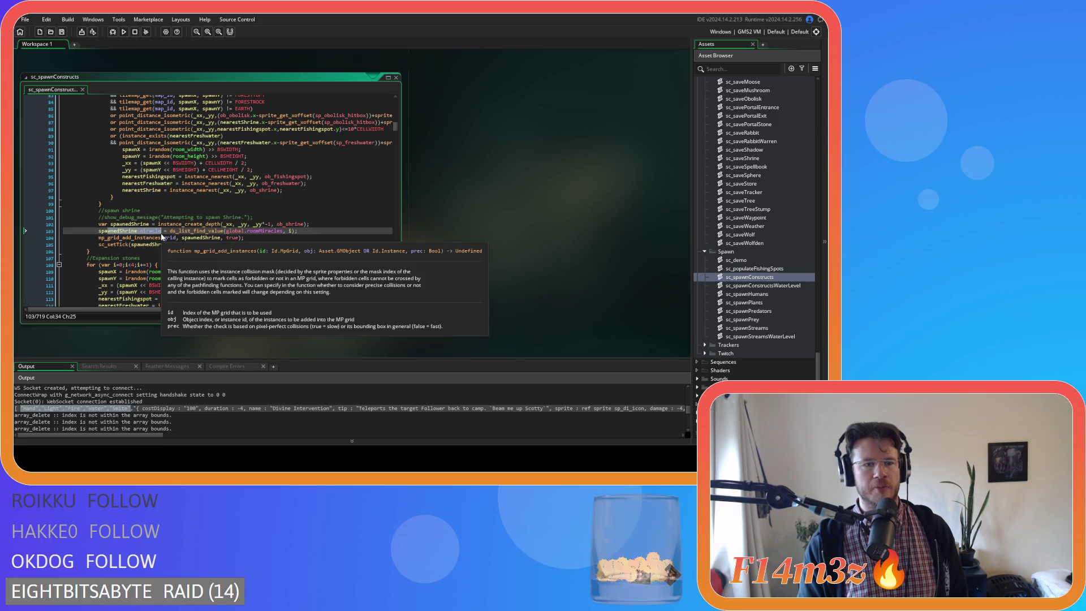
pyautogui.doubleClick(141, 231)
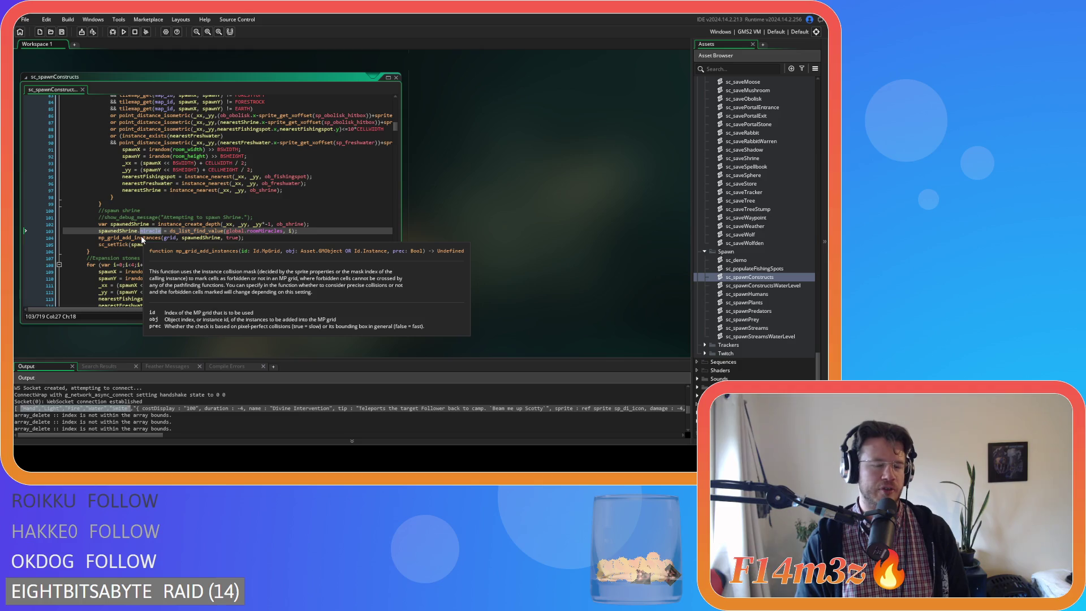
# Step: Delete the stray space before the index i on line 103 and save the script
pyautogui.click(350, 232)
pyautogui.press('Left')
pyautogui.press('Left')
pyautogui.press('Left')
pyautogui.press('BackSpace')
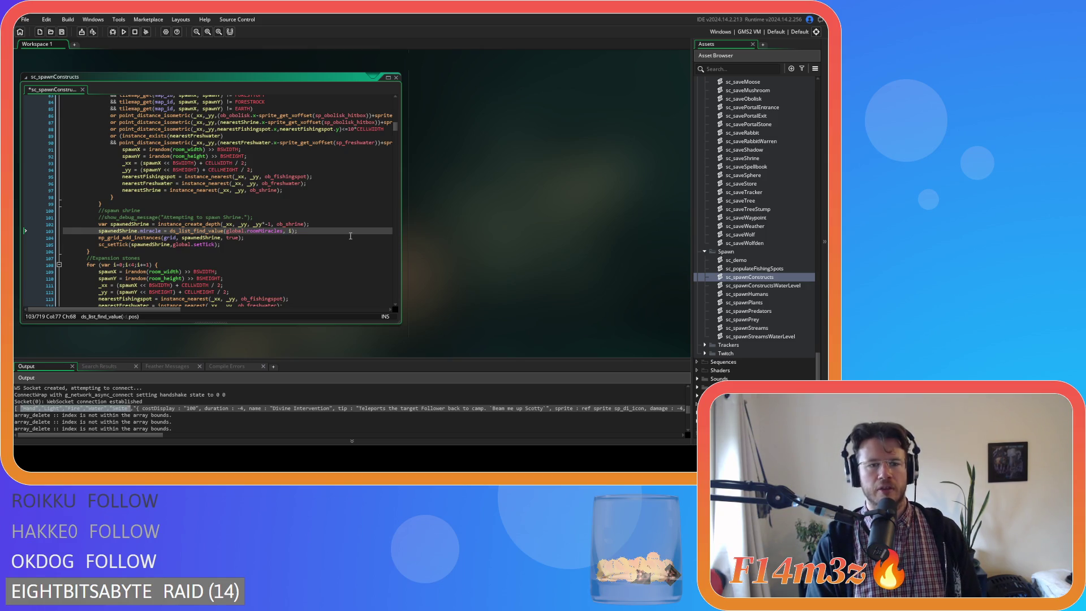
pyautogui.hotkey('ctrl', 's')
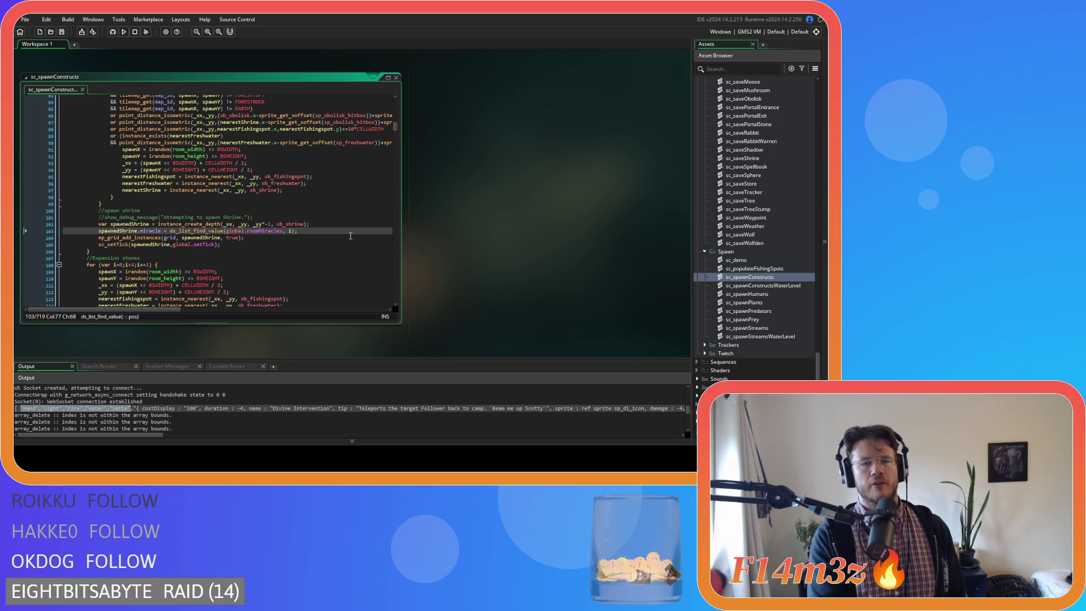
pyautogui.click(307, 231)
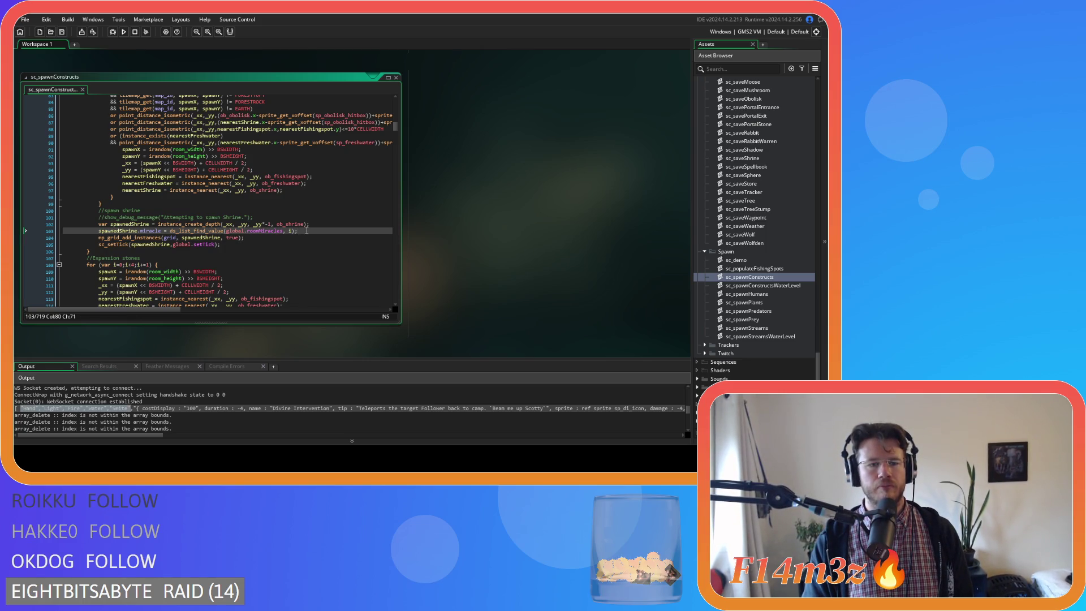
pyautogui.scroll(10, 758, 317)
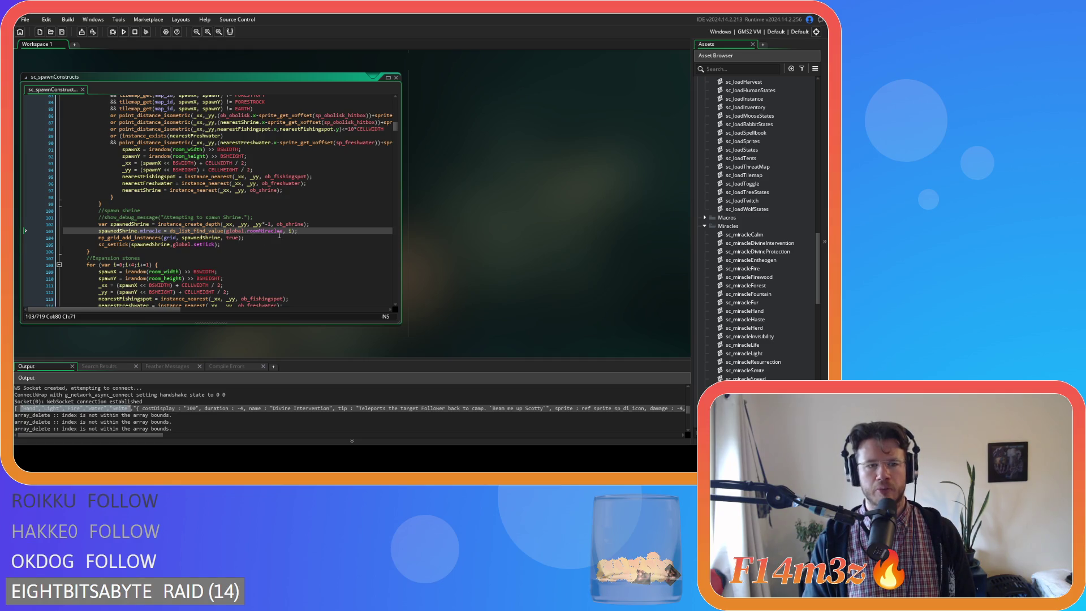
# Step: Expand the Construct scripts folder and open sc_unlock at its array_push(global.spellbook, miracle) line
pyautogui.moveTo(111, 231); pyautogui.dragTo(138, 231)
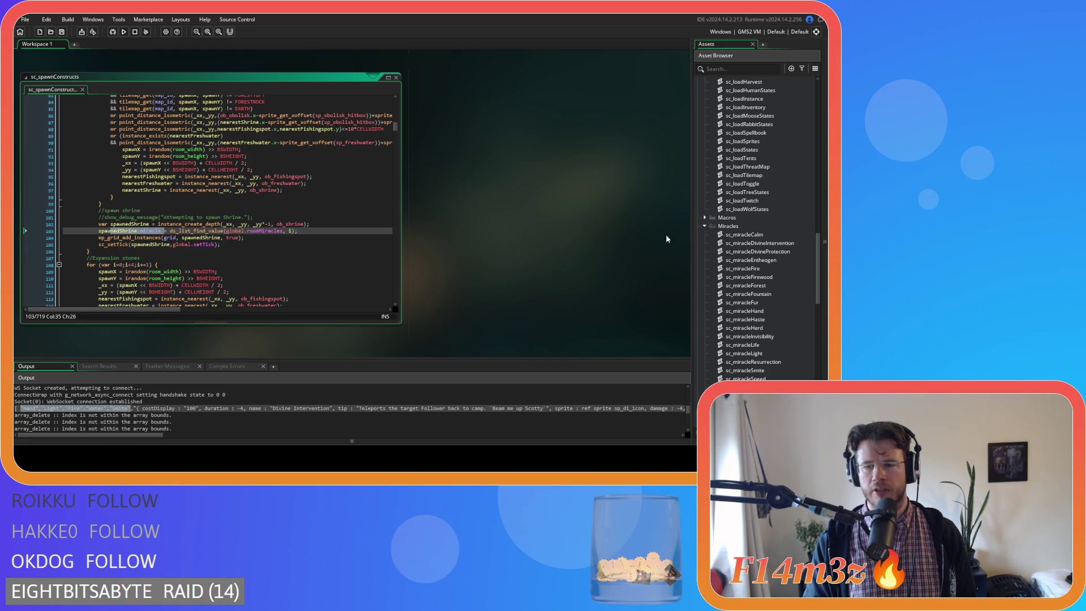
pyautogui.scroll(8, 750, 227)
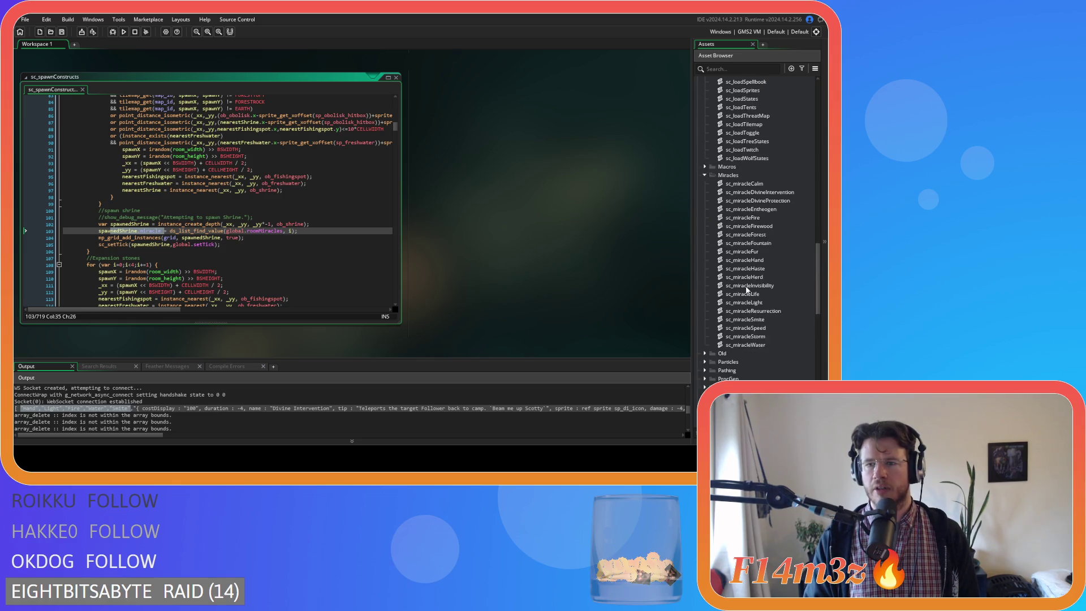
pyautogui.scroll(10, 746, 286)
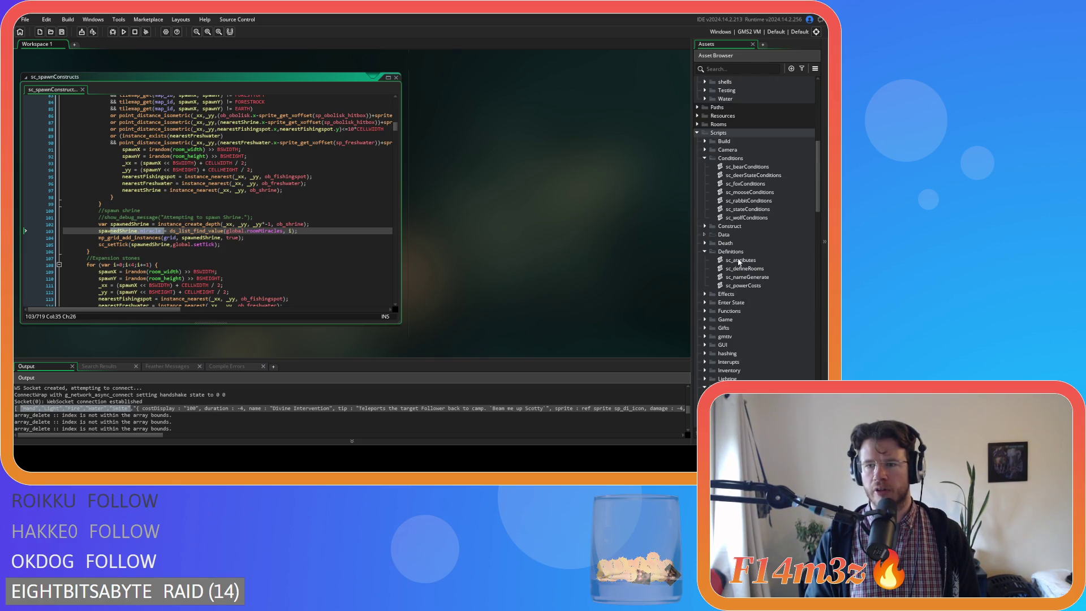
pyautogui.click(705, 227)
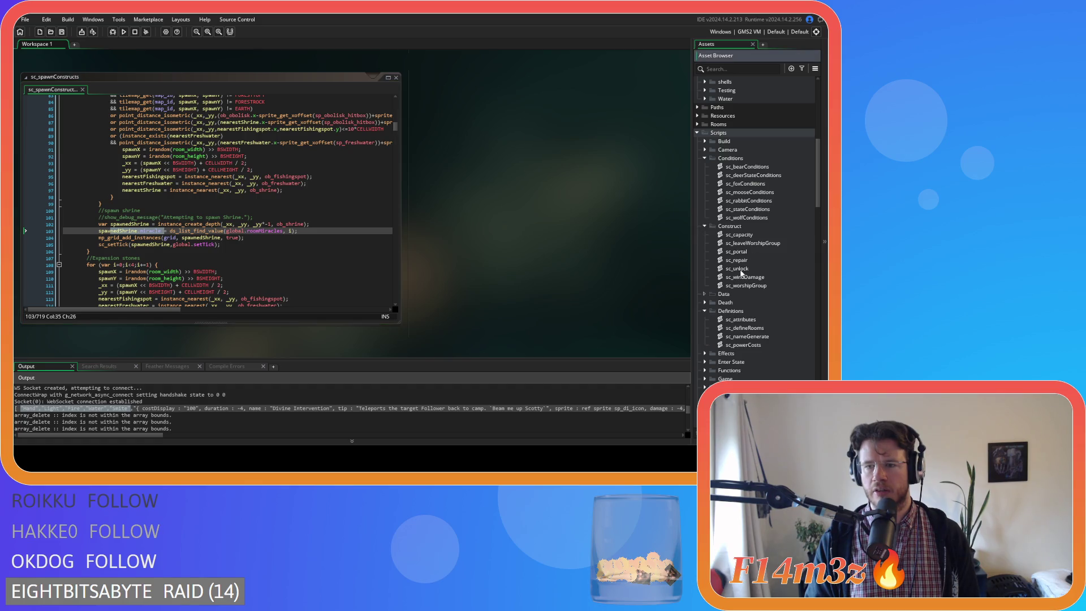
pyautogui.doubleClick(737, 268)
pyautogui.moveTo(150, 199); pyautogui.dragTo(196, 205)
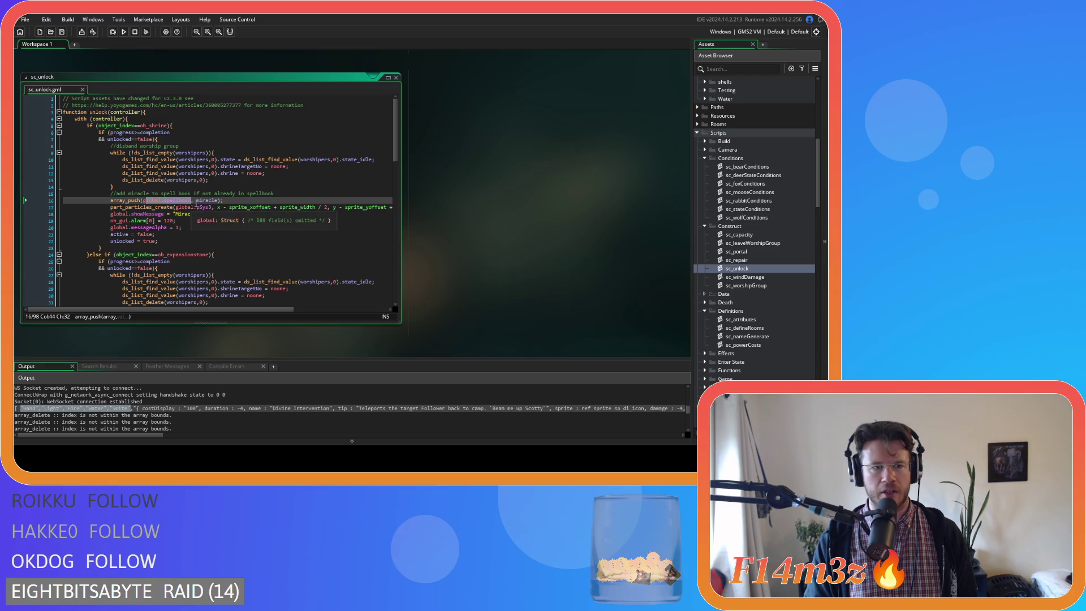
pyautogui.click(241, 202)
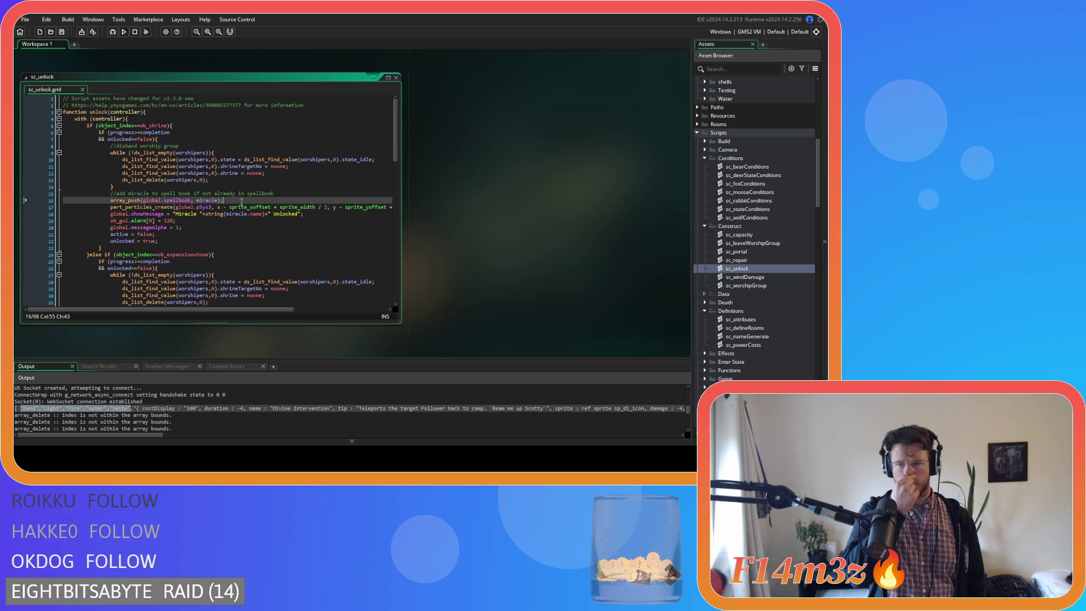
# Step: Expand the Menu objects folder and open the ob_menu object
pyautogui.scroll(-5, 709, 214)
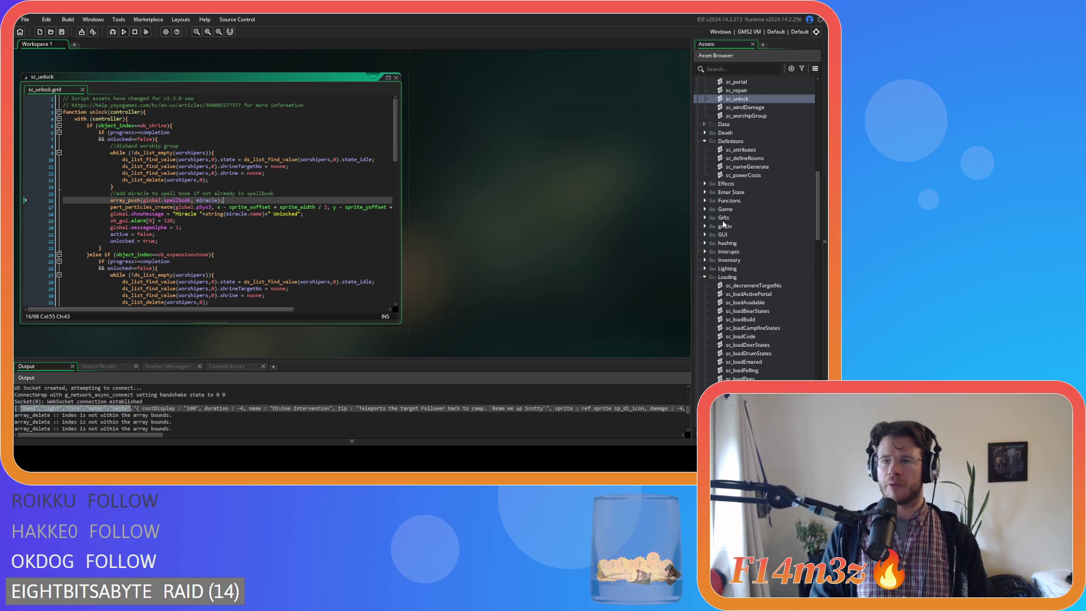
pyautogui.scroll(10, 708, 232)
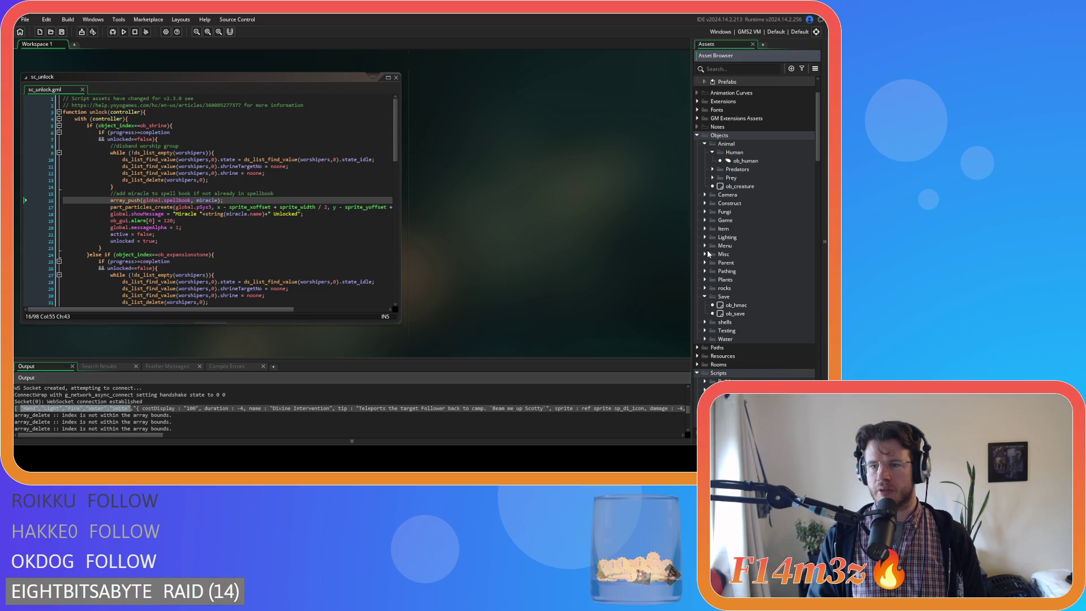
pyautogui.click(705, 246)
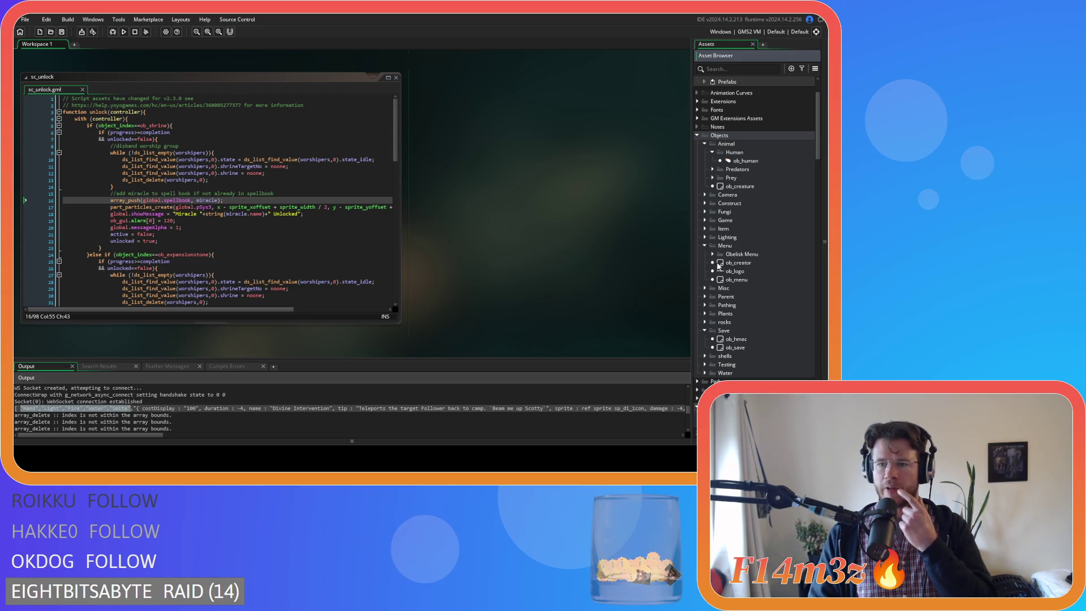
pyautogui.doubleClick(743, 279)
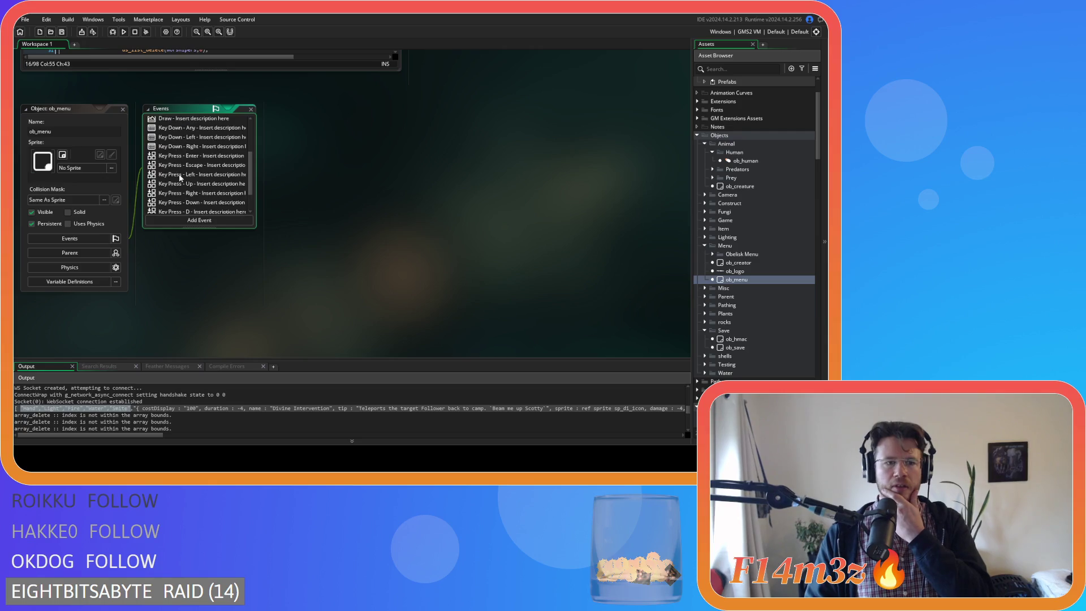
# Step: Open ob_menu's Key Press - Enter code at the lines pushing miracles into global.spellbook
pyautogui.scroll(1, 193, 157)
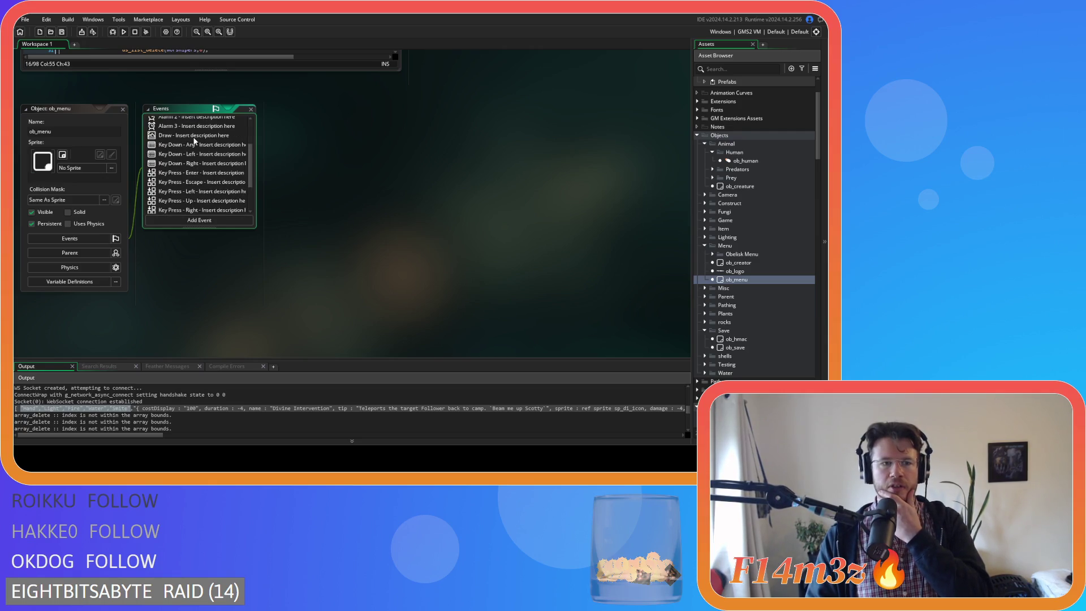
pyautogui.doubleClick(215, 173)
pyautogui.moveTo(646, 158)
pyautogui.mouseDown()
pyautogui.moveTo(637, 326)
pyautogui.moveTo(633, 288)
pyautogui.mouseUp()
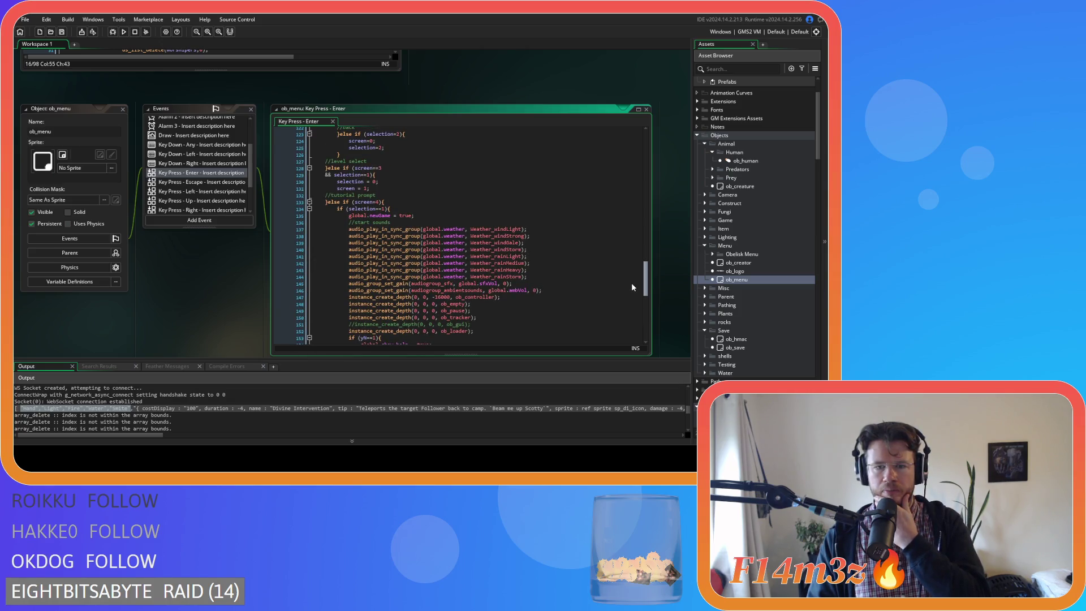
pyautogui.scroll(-5, 632, 287)
pyautogui.scroll(-2, 633, 304)
pyautogui.click(435, 248)
pyautogui.click(435, 268)
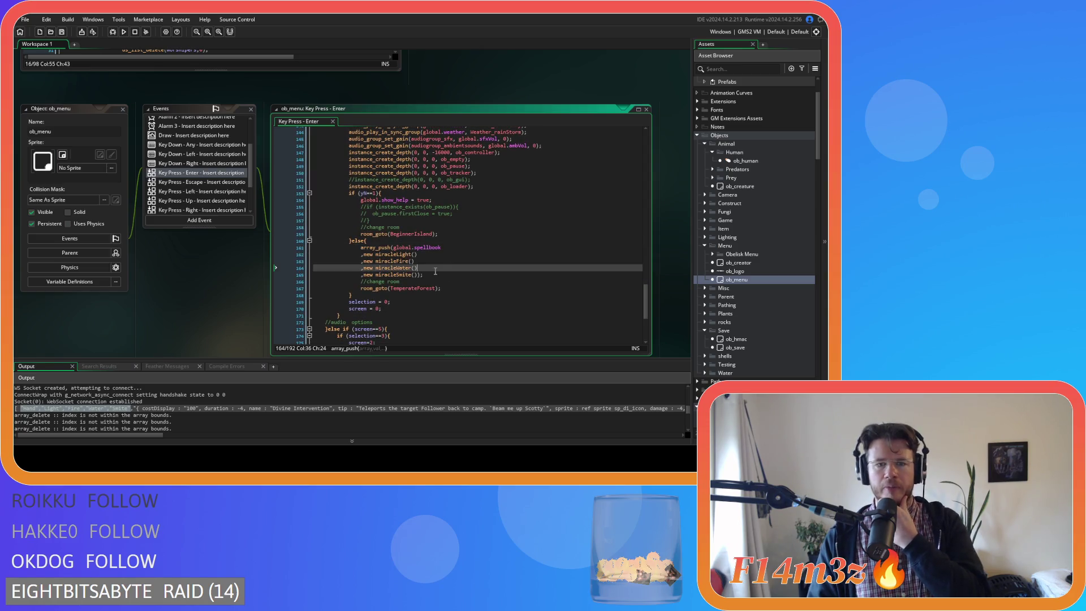
pyautogui.click(432, 275)
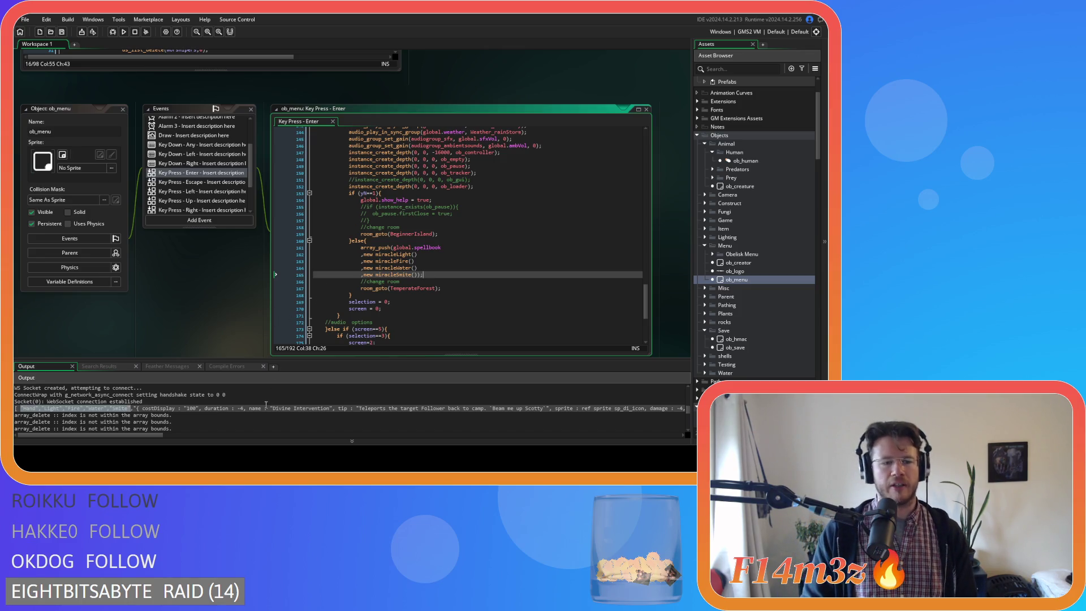
# Step: Select the quoted 'Divine Intervention' name in the output log
pyautogui.moveTo(270, 408); pyautogui.dragTo(332, 410)
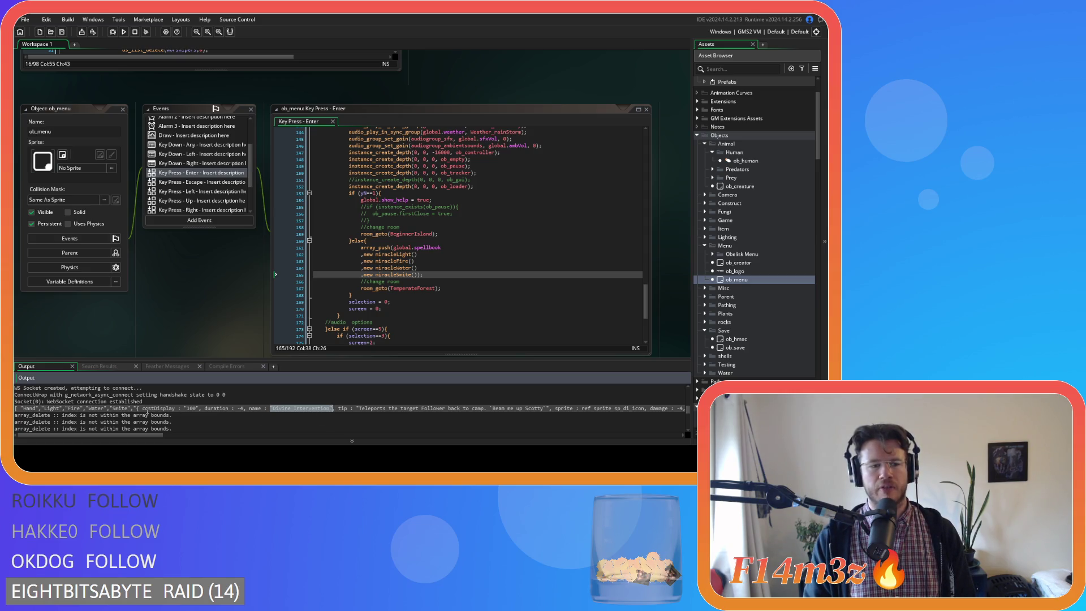
pyautogui.click(277, 407)
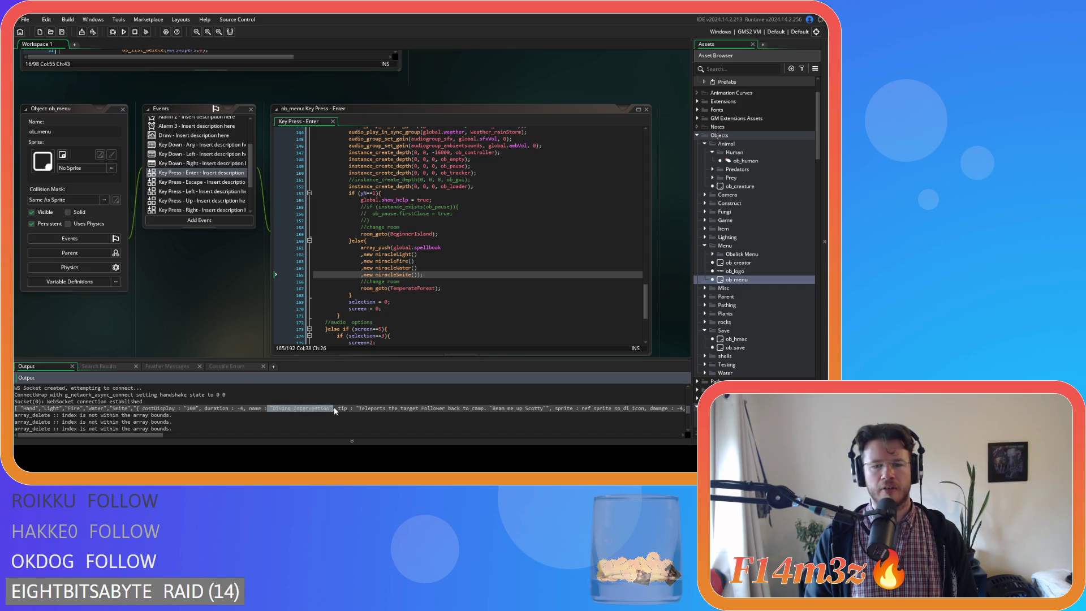
pyautogui.moveTo(334, 409); pyautogui.dragTo(272, 411)
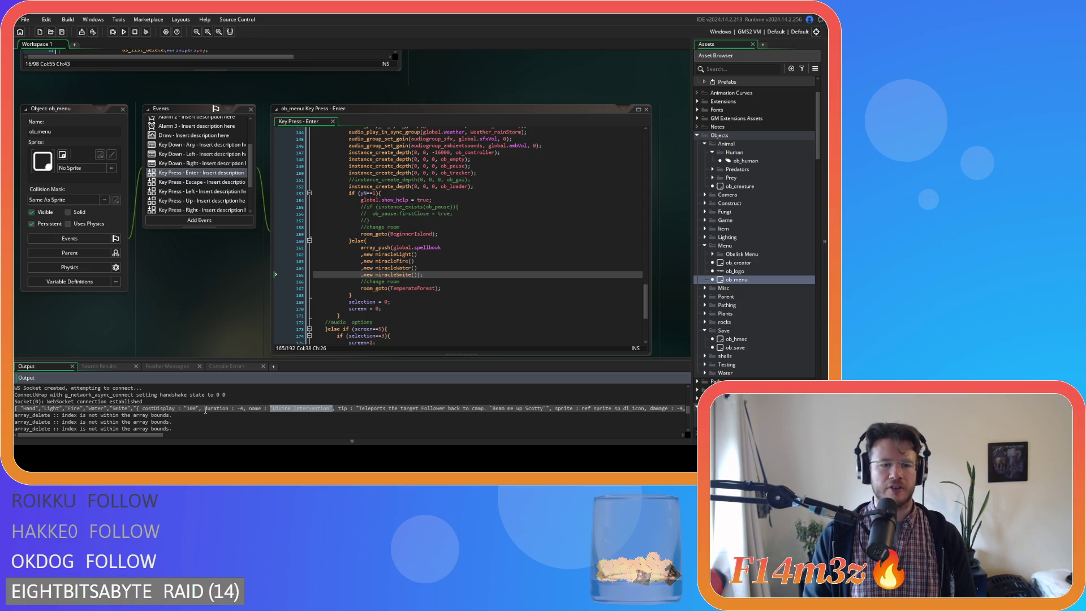
pyautogui.click(119, 407)
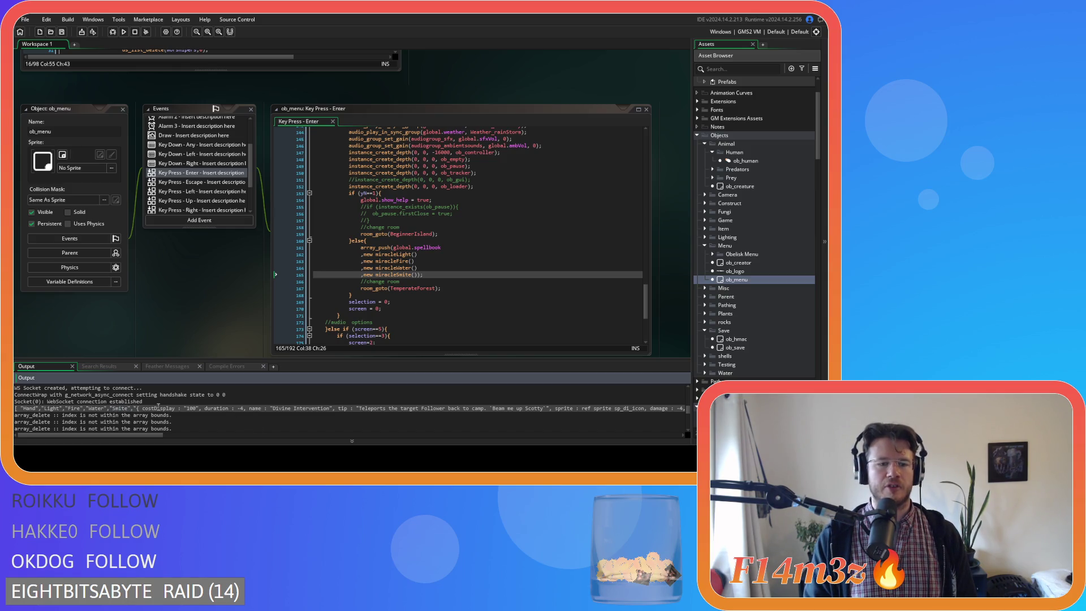
pyautogui.click(303, 408)
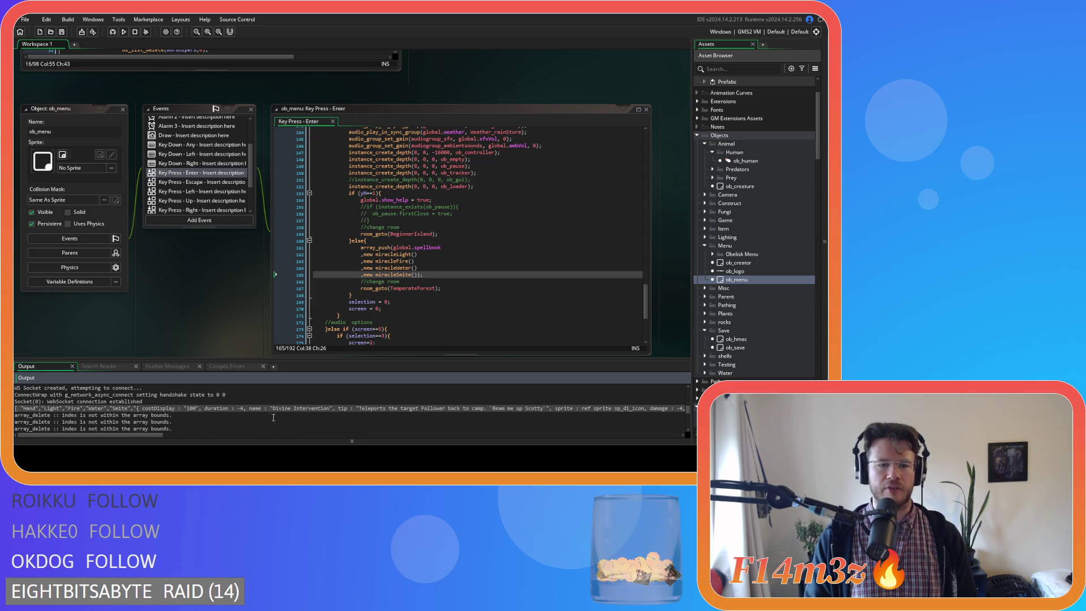
pyautogui.moveTo(270, 408); pyautogui.dragTo(331, 410)
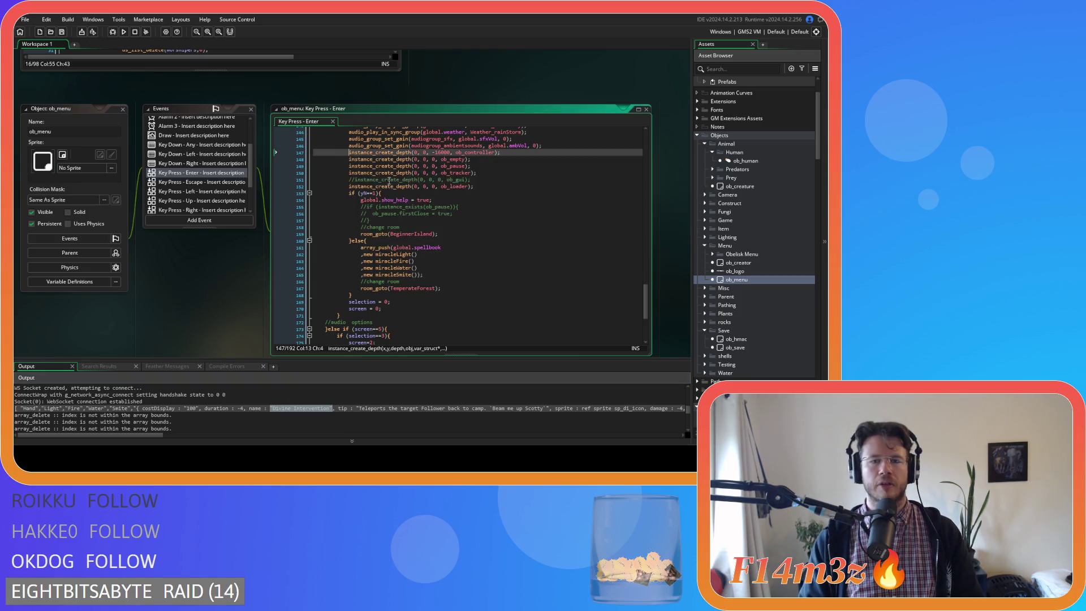
pyautogui.scroll(-5, 252, 305)
# Step: Open sc_saveSpellbook and find the global.spellbook loop on line 10
pyautogui.scroll(-5, 252, 305)
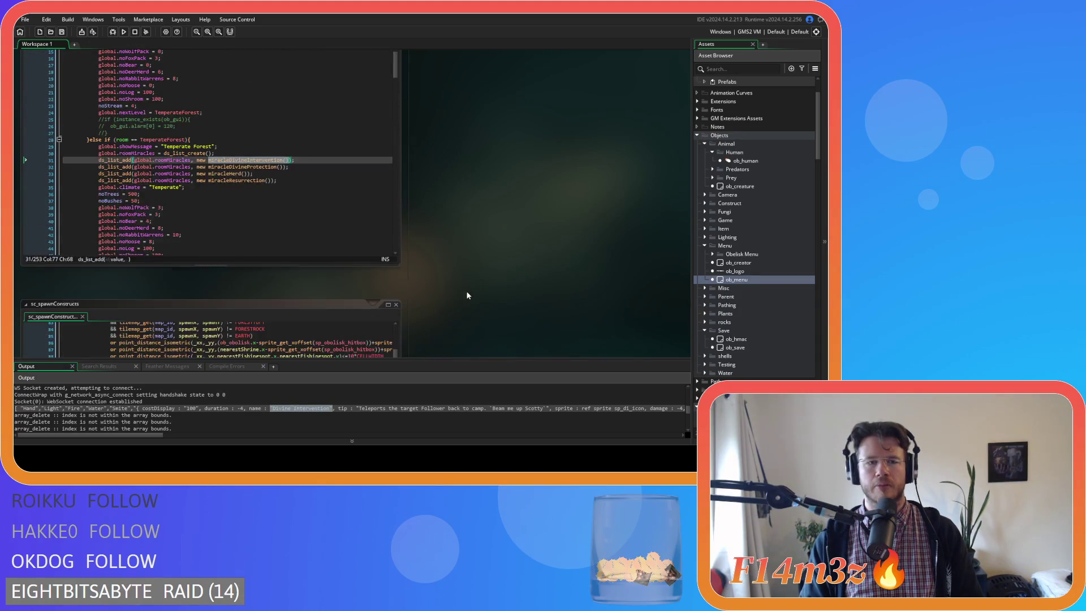
pyautogui.scroll(-15, 742, 258)
pyautogui.scroll(-10, 743, 255)
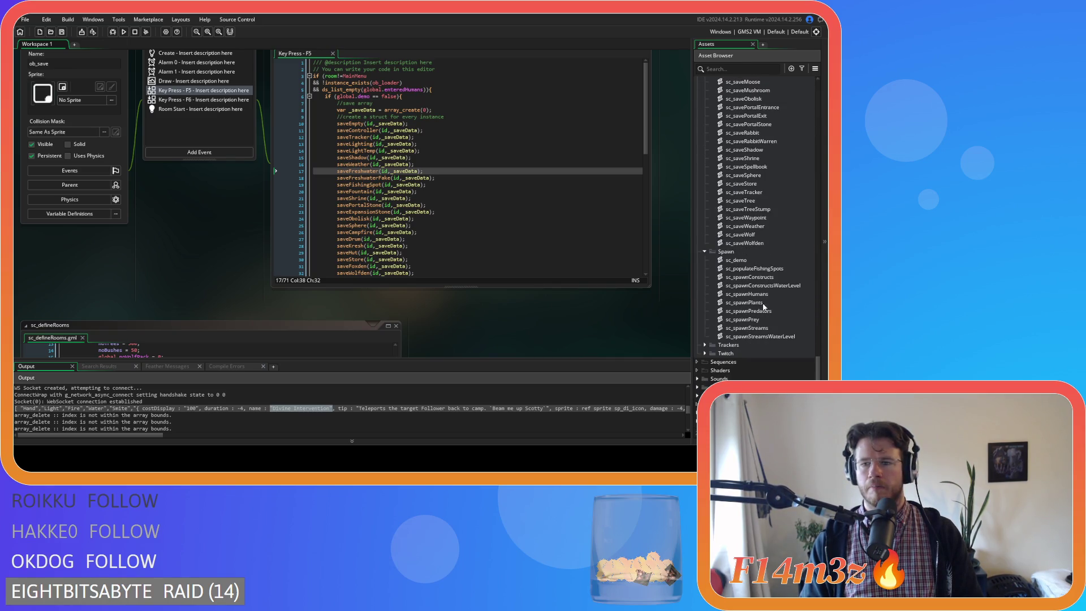
pyautogui.scroll(10, 773, 320)
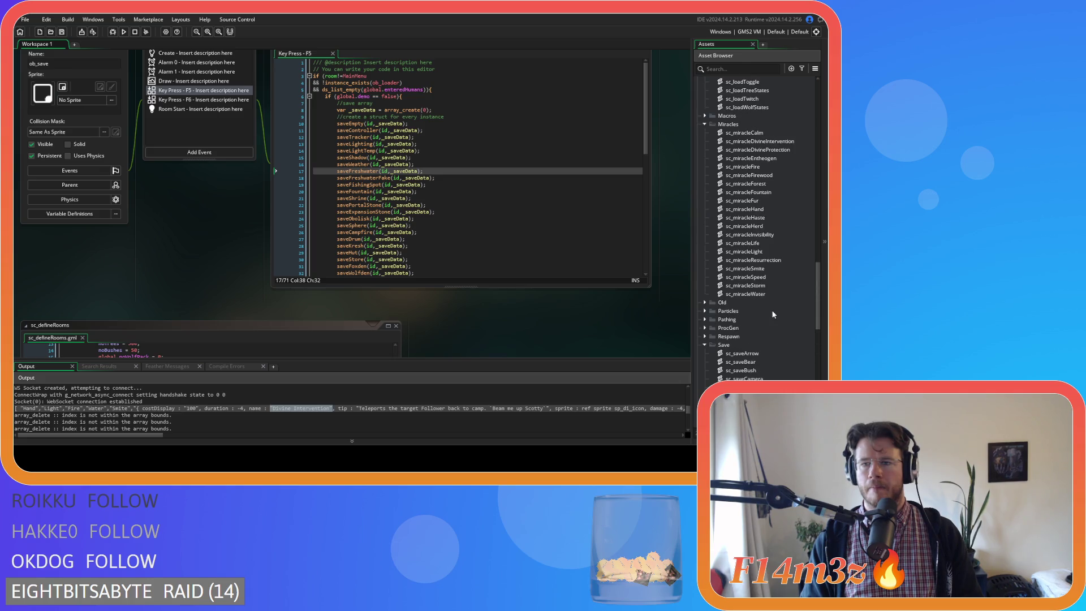
pyautogui.scroll(-5, 772, 311)
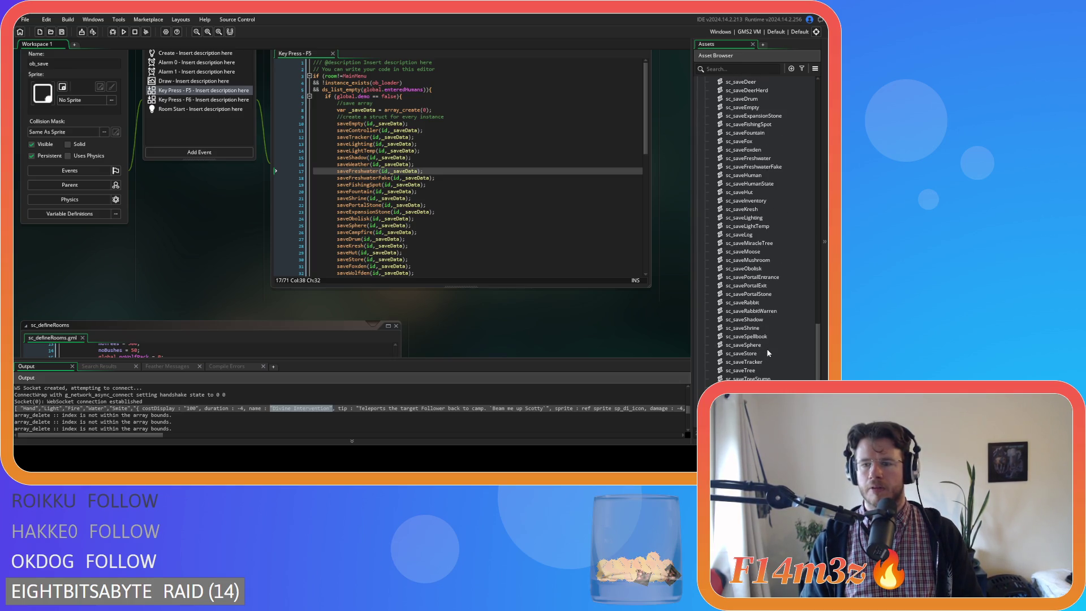
pyautogui.doubleClick(746, 336)
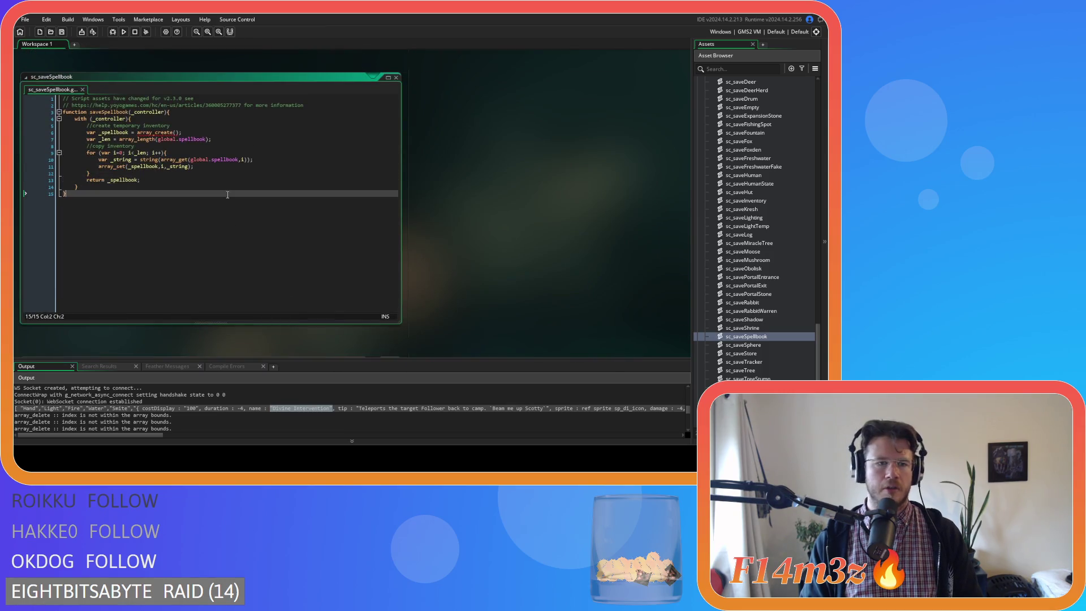
pyautogui.moveTo(190, 160); pyautogui.dragTo(232, 159)
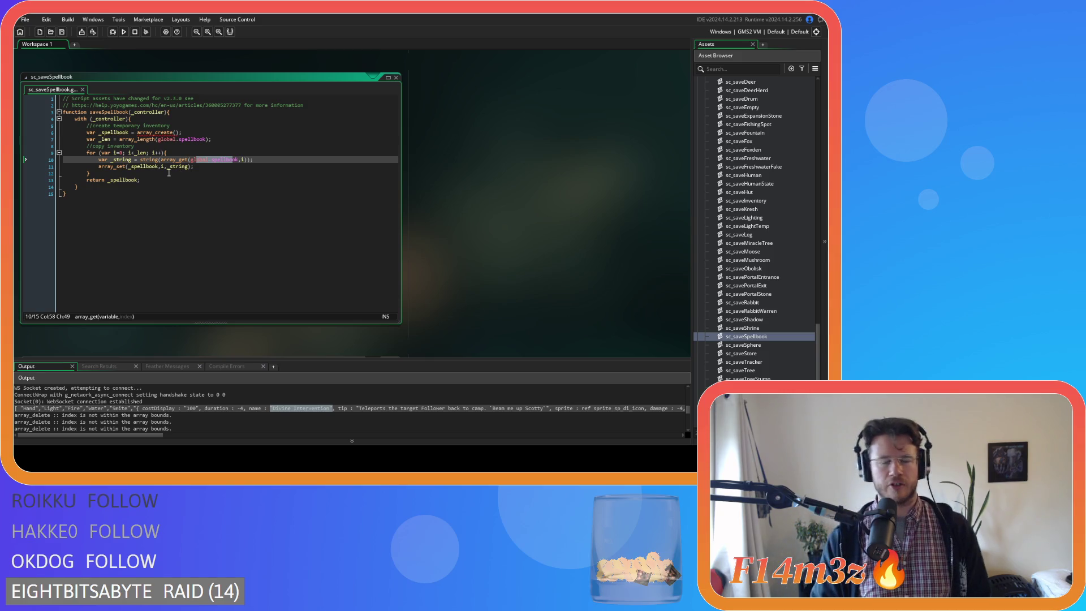
pyautogui.click(236, 173)
pyautogui.click(195, 168)
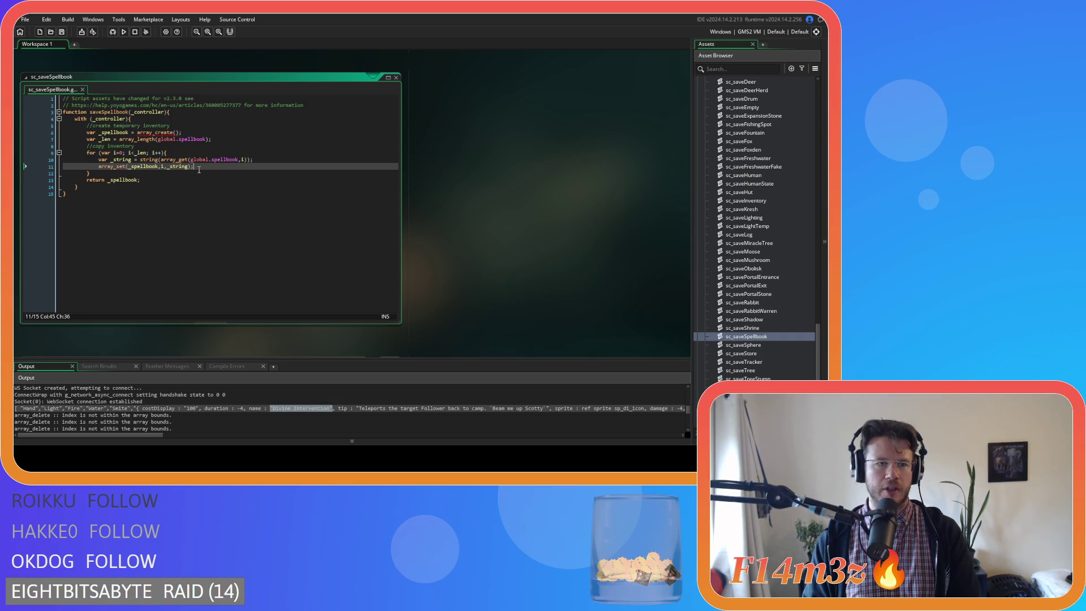
# Step: On line 10, remove the string( wrapper, append name after the array_get call, and save
pyautogui.moveTo(160, 160); pyautogui.dragTo(247, 161)
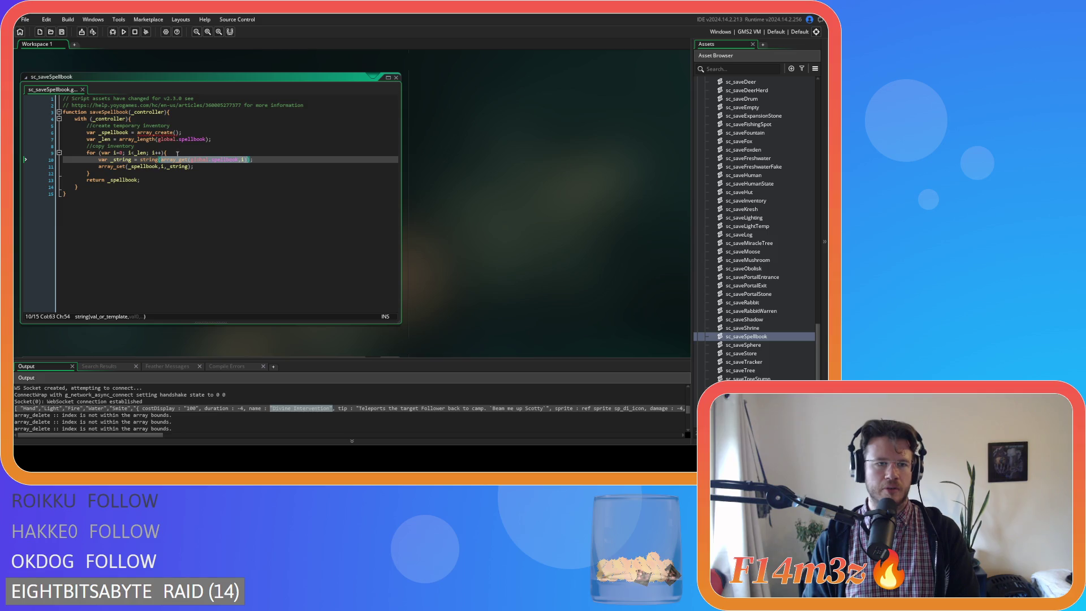
pyautogui.moveTo(139, 160); pyautogui.dragTo(243, 162)
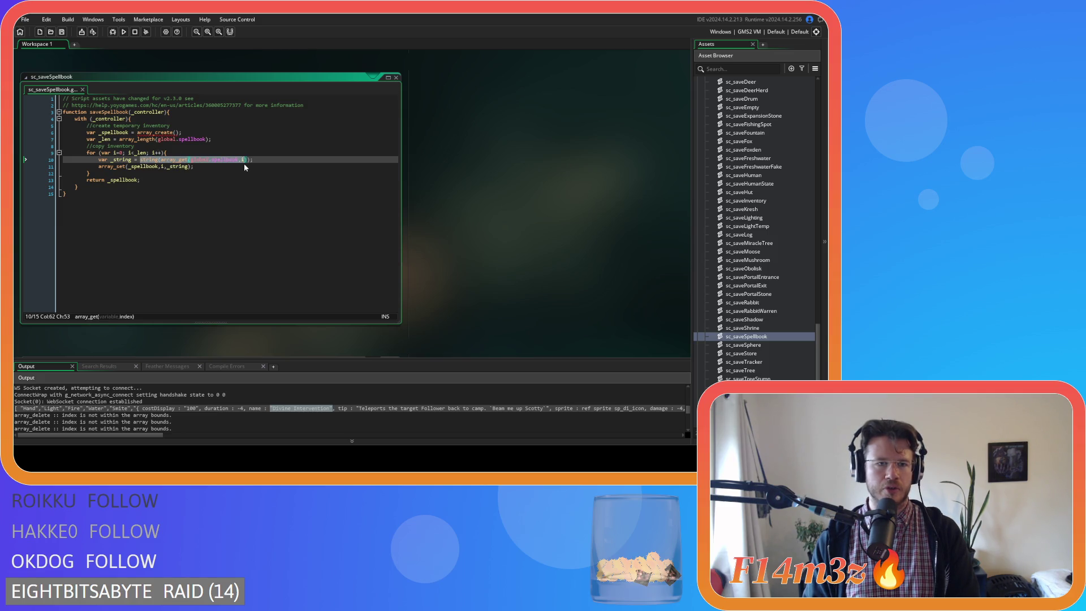
pyautogui.moveTo(162, 160); pyautogui.dragTo(139, 160)
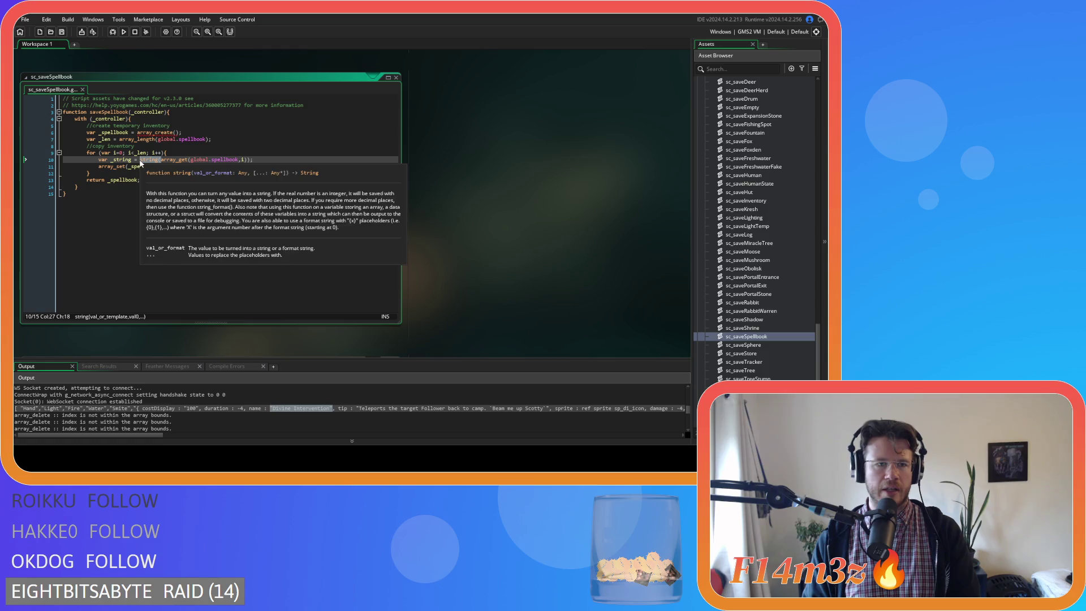
pyautogui.press('Delete')
pyautogui.click(226, 160)
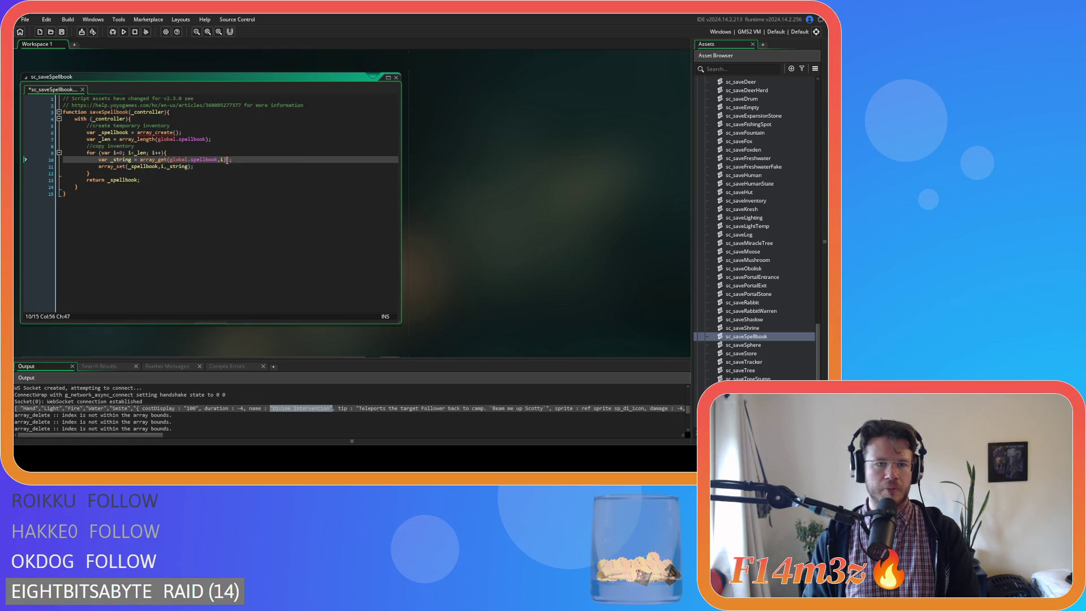
pyautogui.write('name')
pyautogui.click(226, 161)
pyautogui.hotkey('ctrl', 'shift', 'Left')
pyautogui.hotkey('ctrl', 'shift', 'Left')
pyautogui.hotkey('ctrl', 'shift', 'Left')
pyautogui.click(262, 161)
pyautogui.hotkey('ctrl', 's')
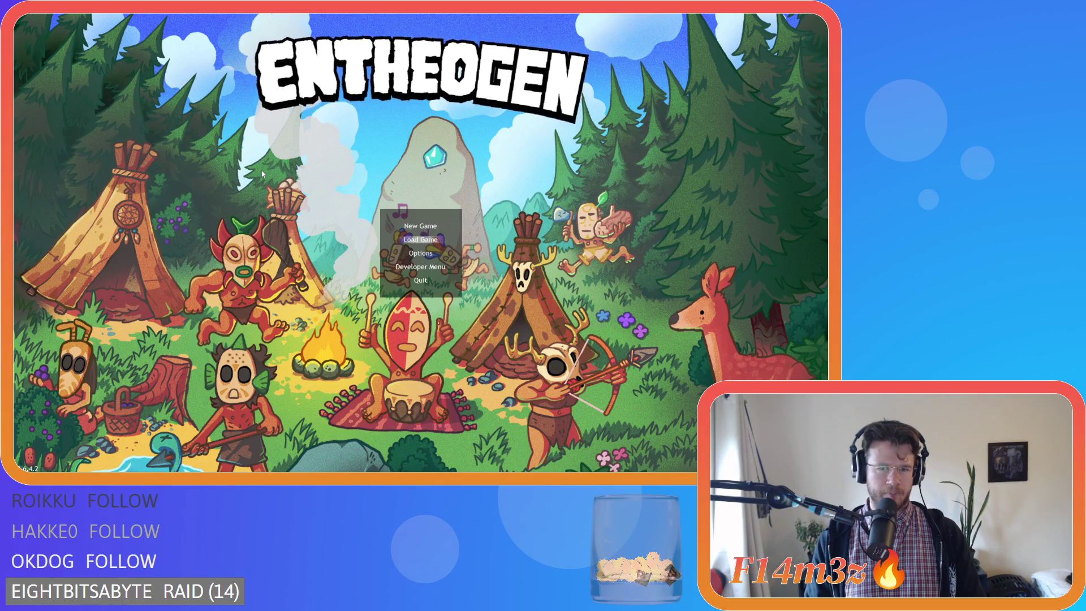
# Step: Start a New Game on Normal difficulty, accept the Beginner Island prompt, and wait for world generation
pyautogui.press('Return')
pyautogui.press('Down')
pyautogui.press('Return')
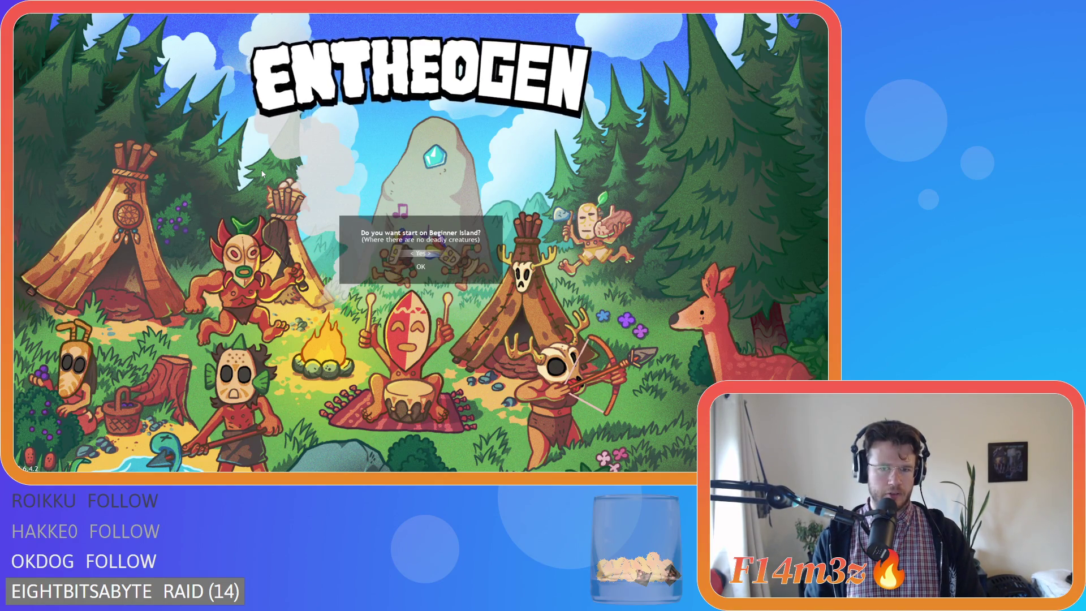
pyautogui.press('Down')
pyautogui.press('Return')
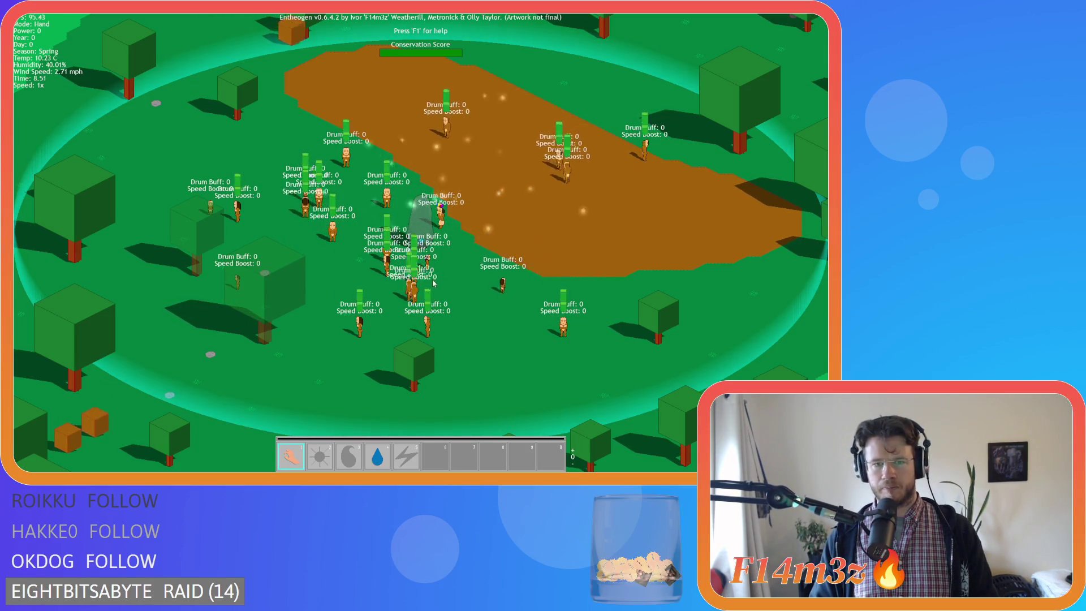
pyautogui.scroll(-10, 424, 281)
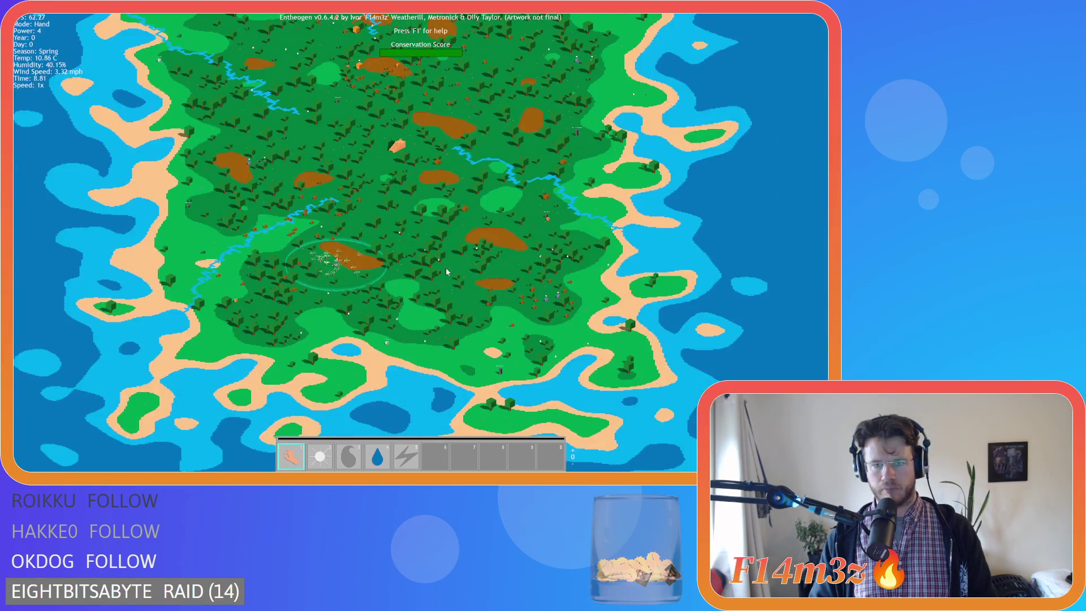
# Step: Pan west and north and zoom in on the worshipper tower on the grassy coast
pyautogui.scroll(4, 429, 284)
pyautogui.press('a')
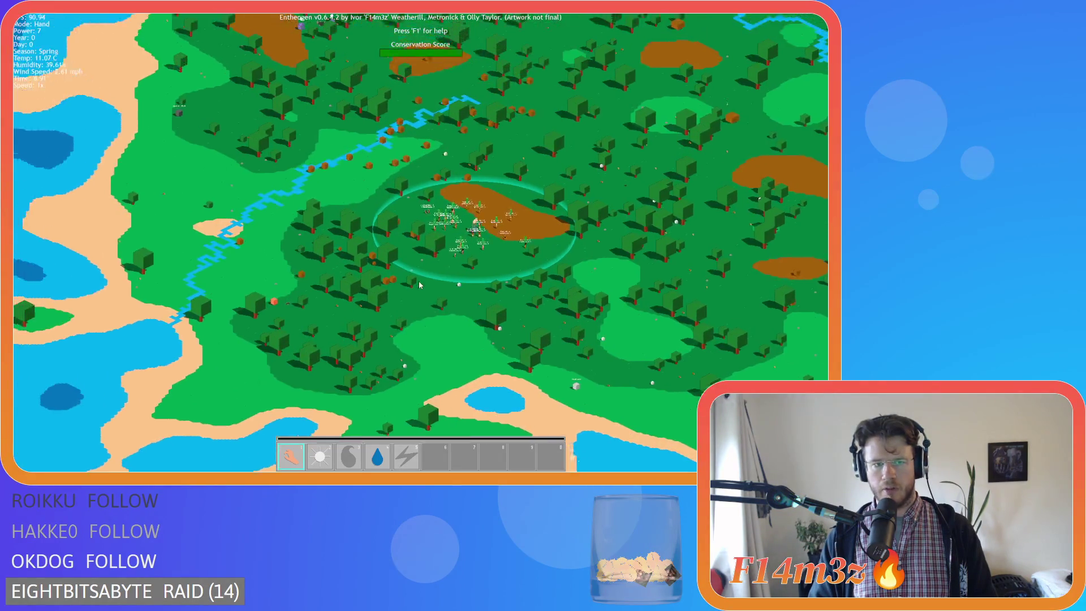
pyautogui.press('w')
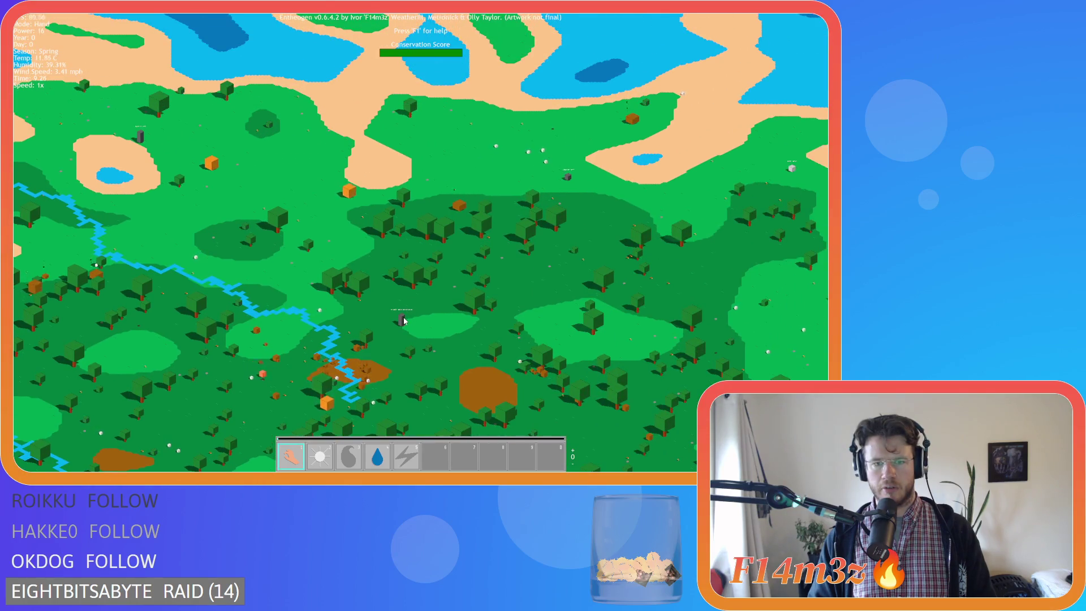
pyautogui.scroll(3, 403, 321)
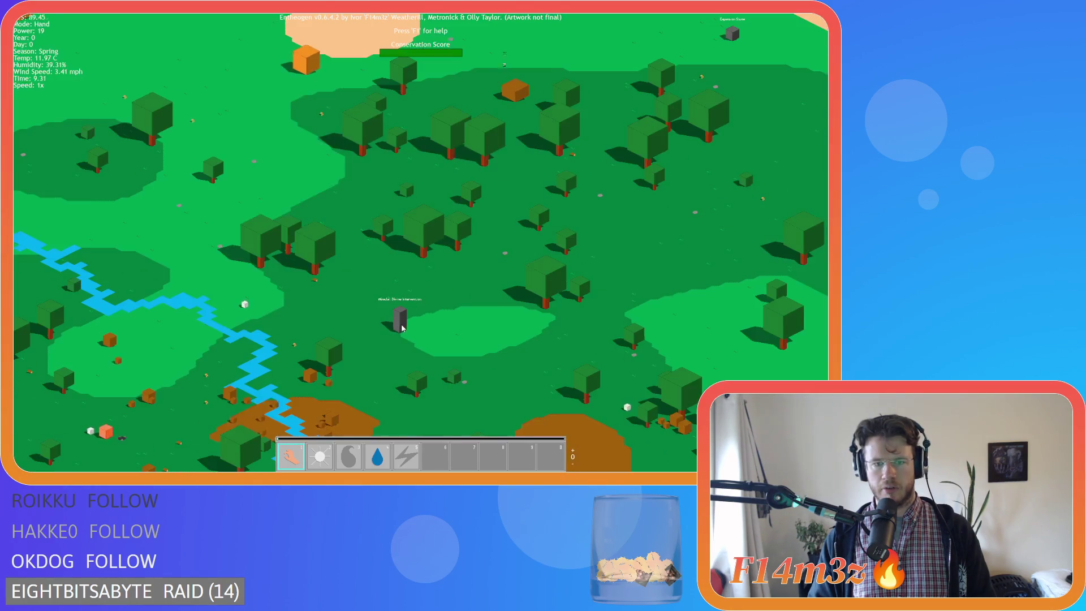
pyautogui.scroll(-5, 404, 320)
pyautogui.scroll(5, 498, 297)
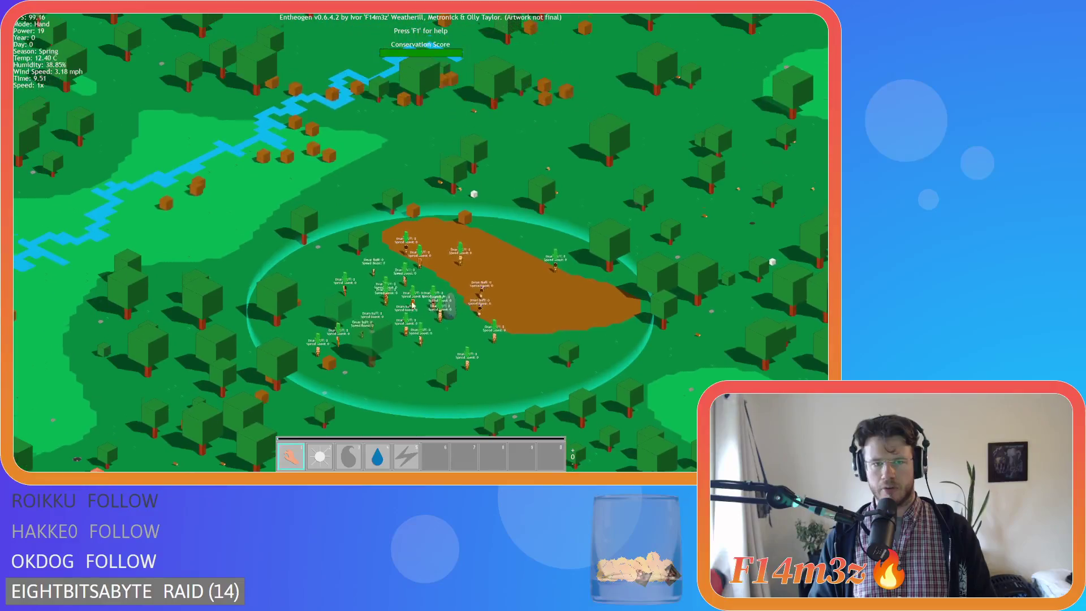
pyautogui.scroll(-5, 498, 297)
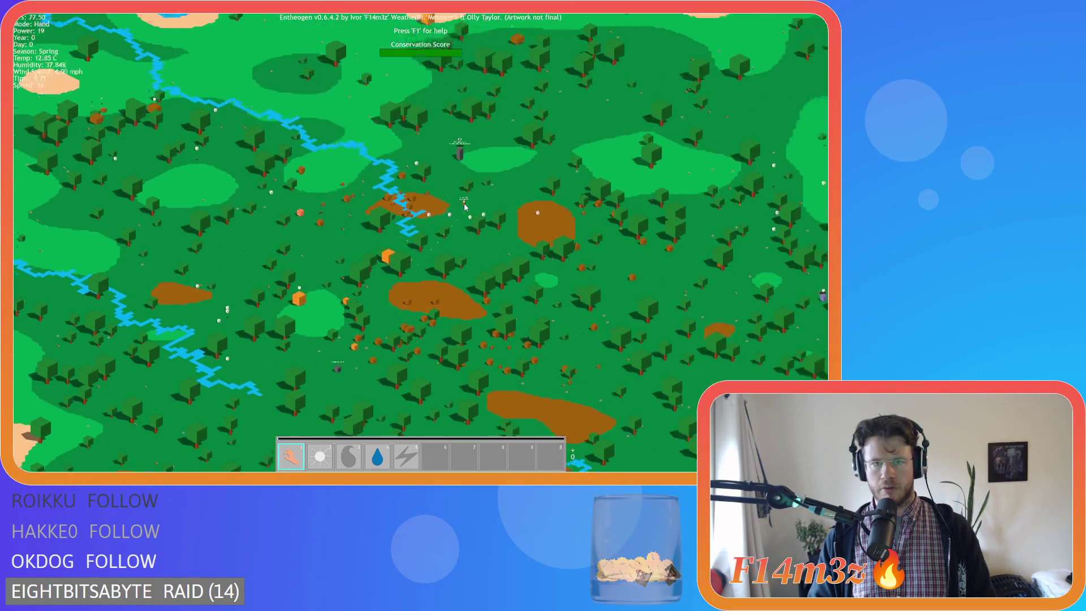
pyautogui.scroll(5, 471, 222)
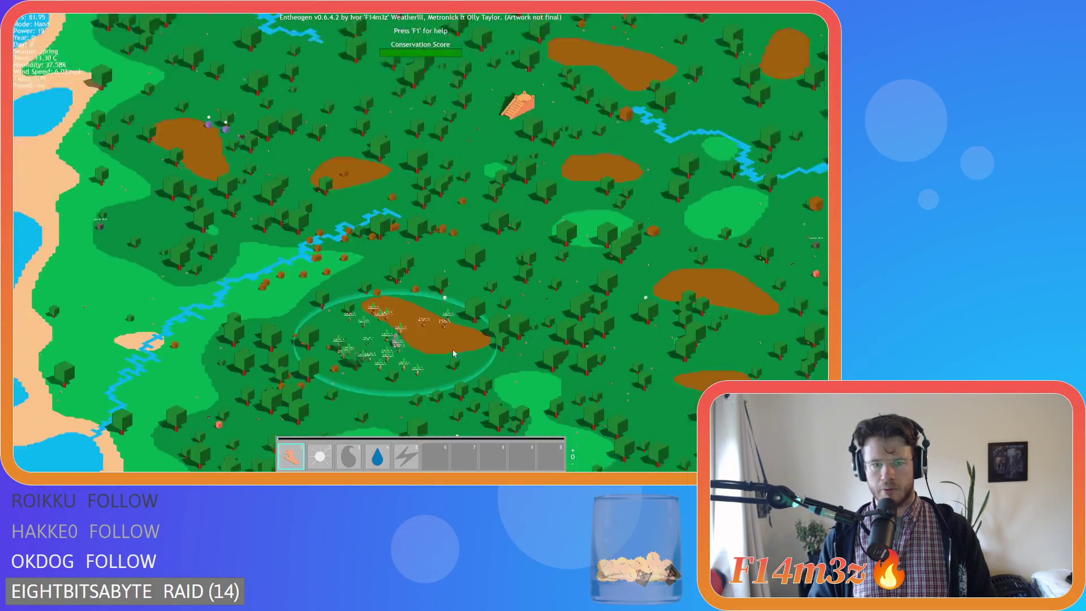
pyautogui.scroll(3, 441, 299)
pyautogui.scroll(-5, 435, 254)
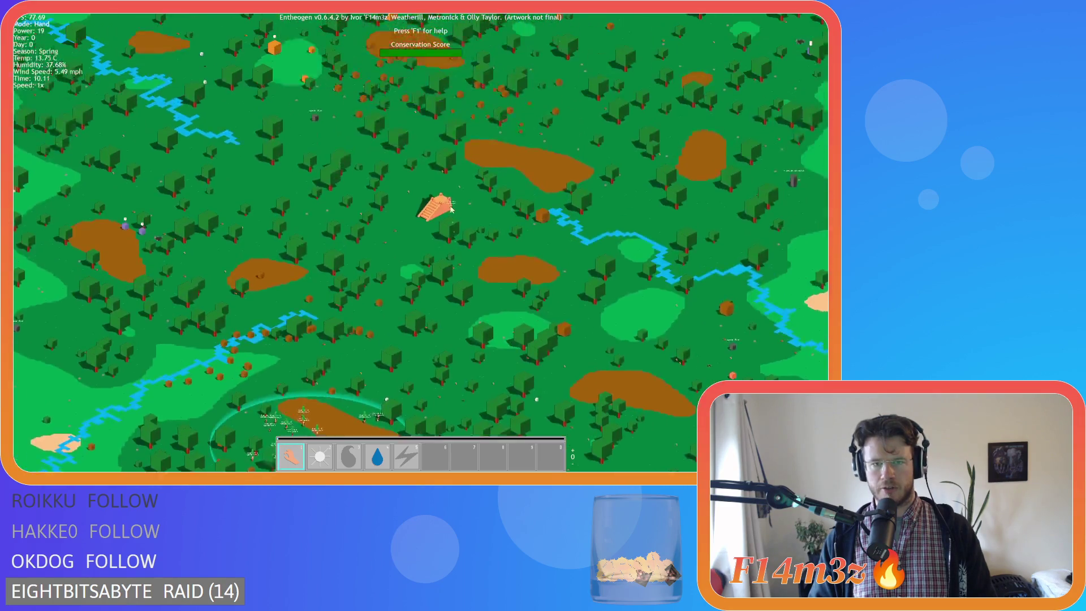
pyautogui.scroll(3, 440, 199)
pyautogui.press('w')
pyautogui.scroll(-3, 412, 269)
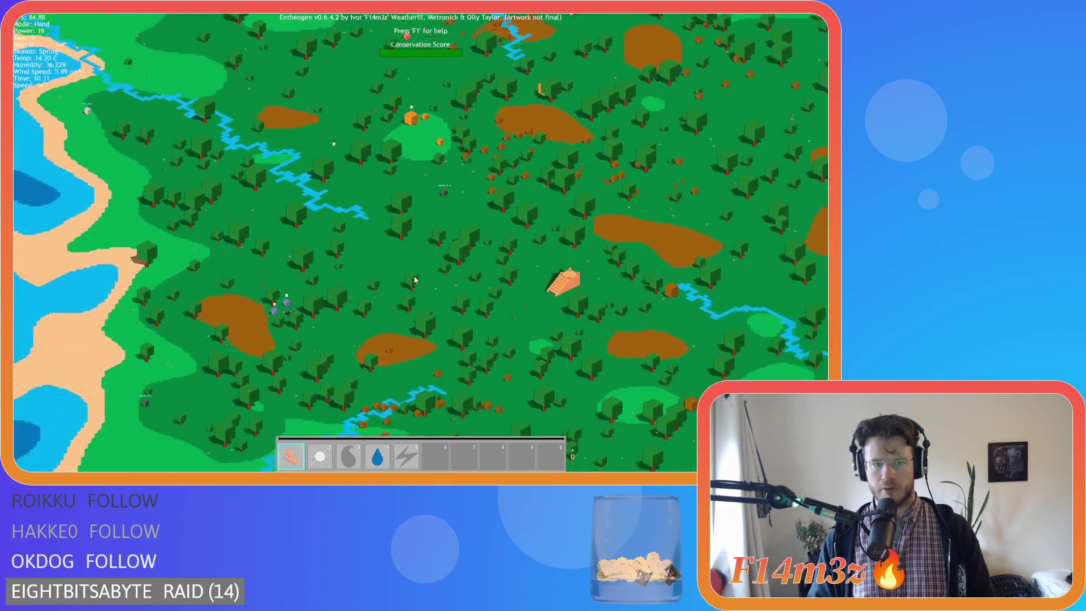
pyautogui.scroll(5, 441, 266)
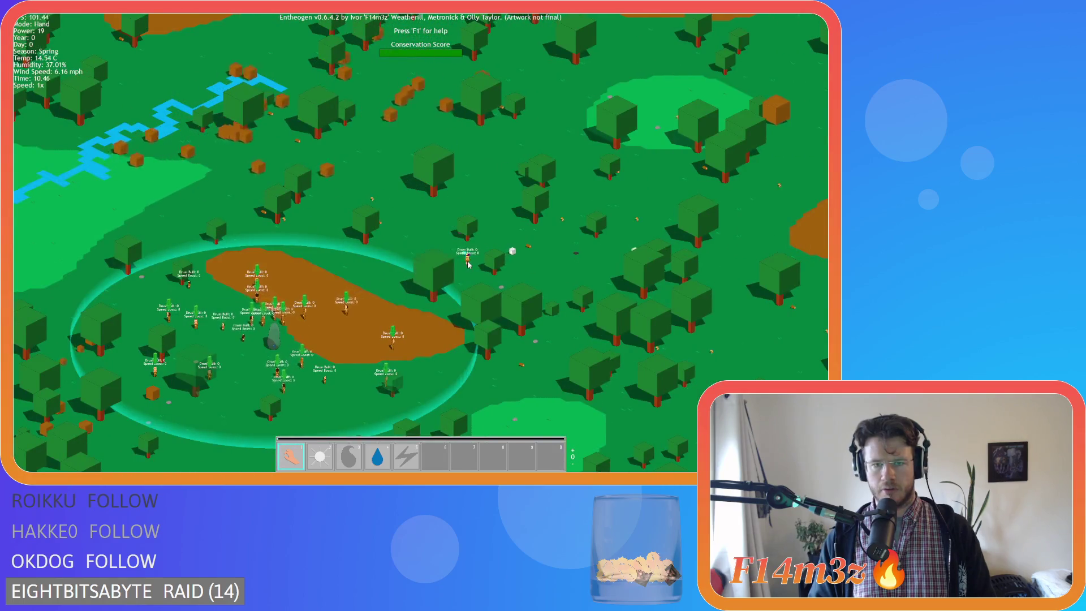
pyautogui.scroll(-5, 468, 265)
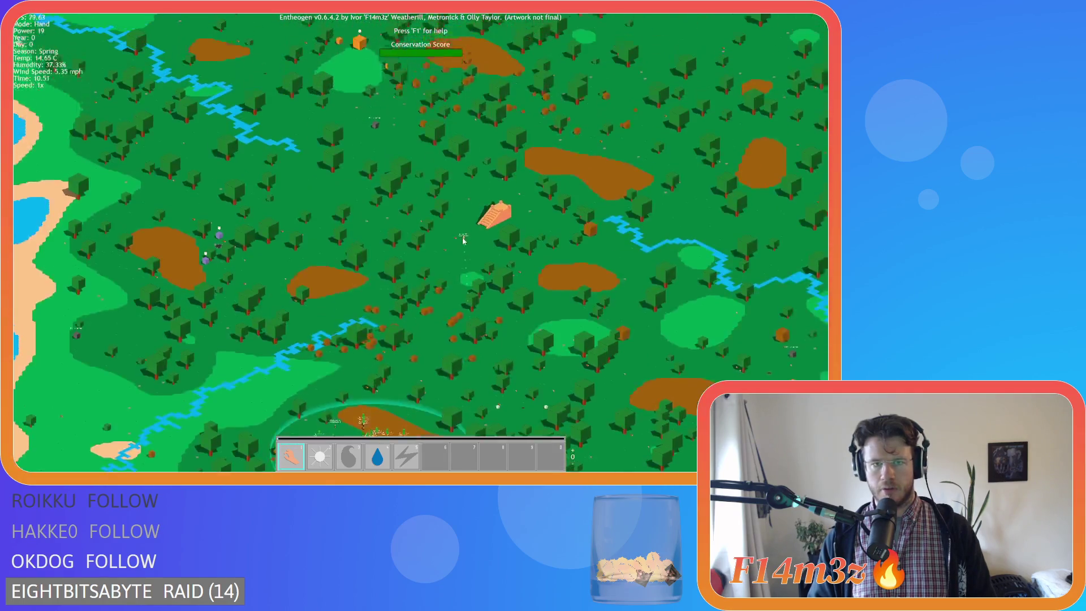
pyautogui.scroll(2, 471, 186)
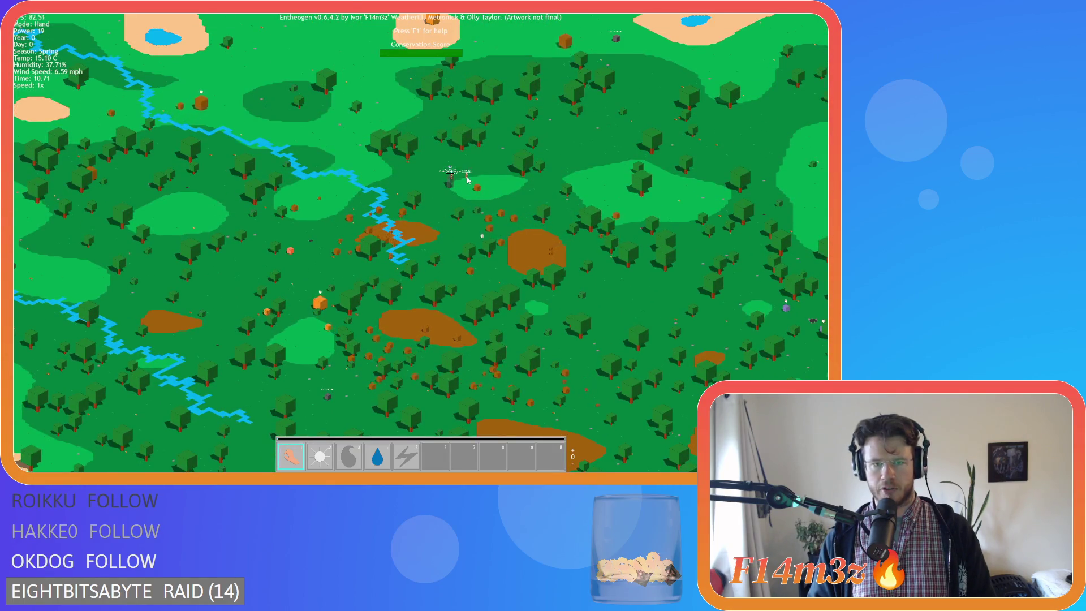
pyautogui.scroll(-5, 461, 181)
pyautogui.scroll(1, 473, 198)
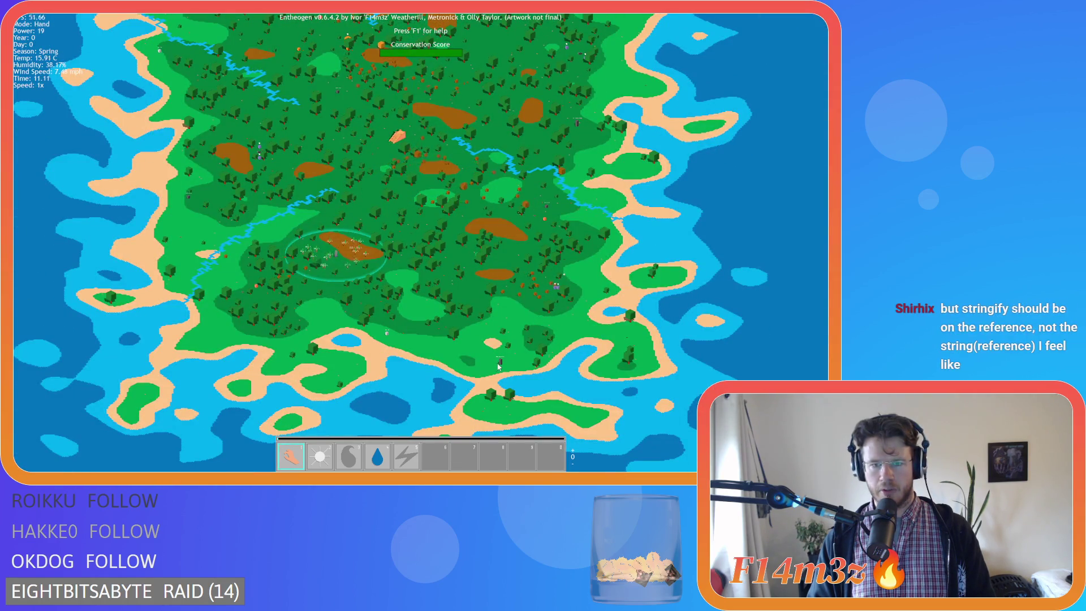
pyautogui.scroll(5, 503, 365)
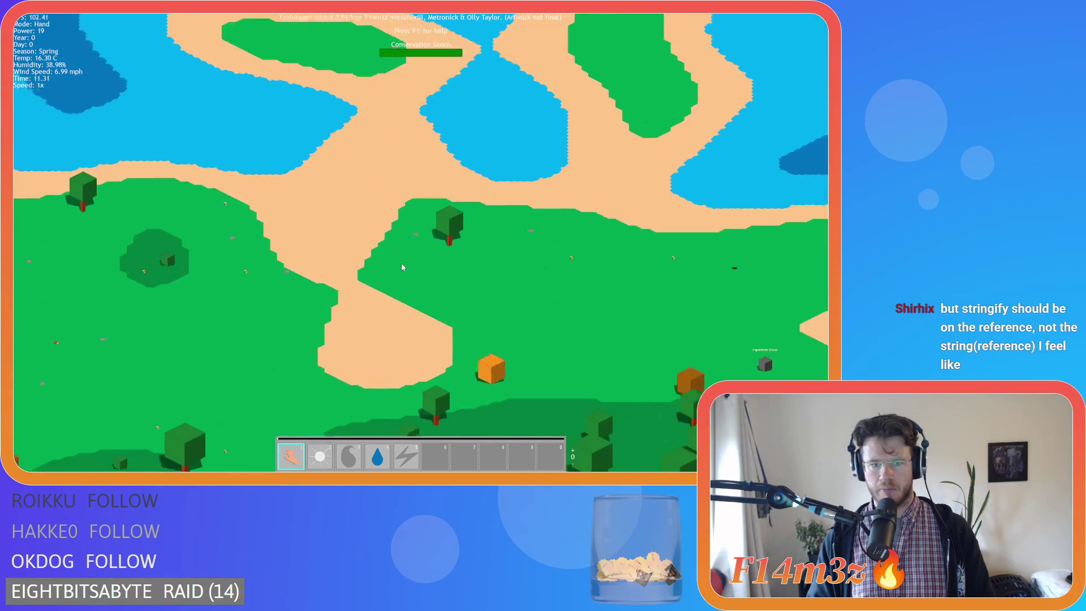
pyautogui.scroll(-5, 424, 299)
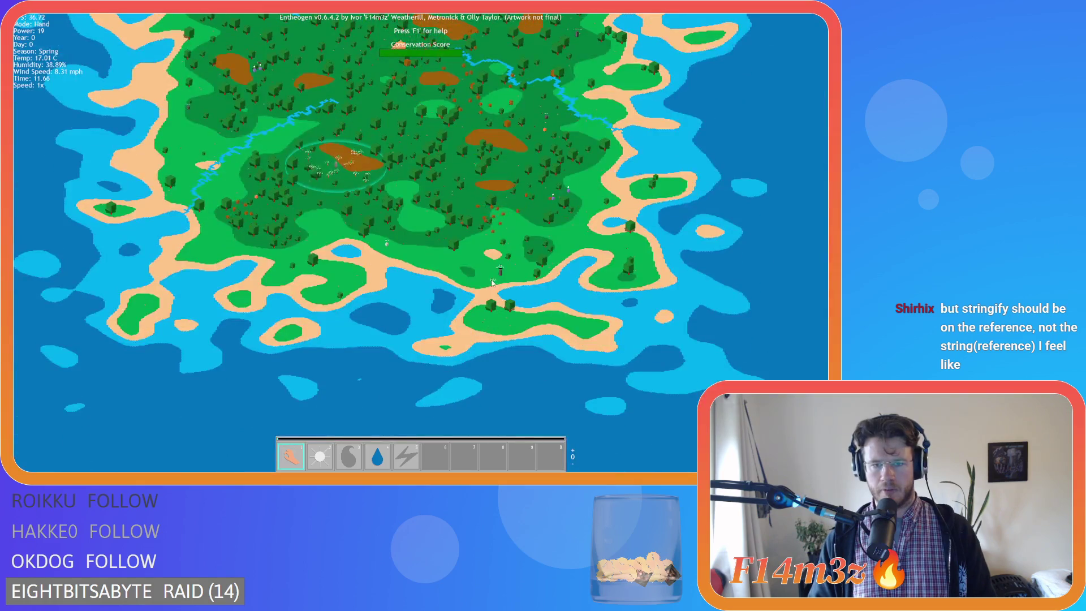
pyautogui.scroll(5, 492, 283)
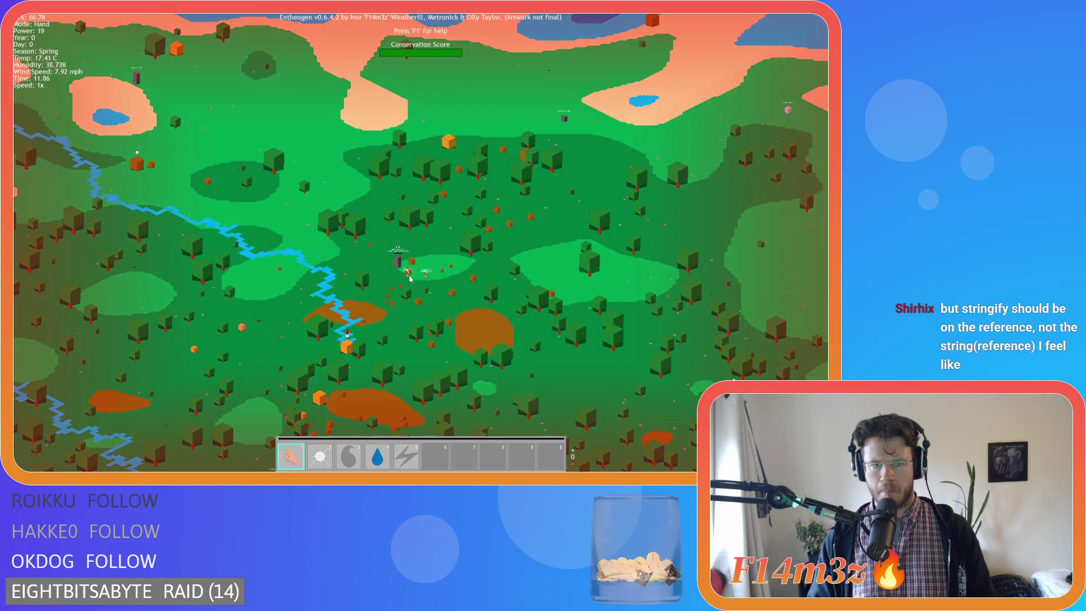
pyautogui.scroll(-3, 409, 278)
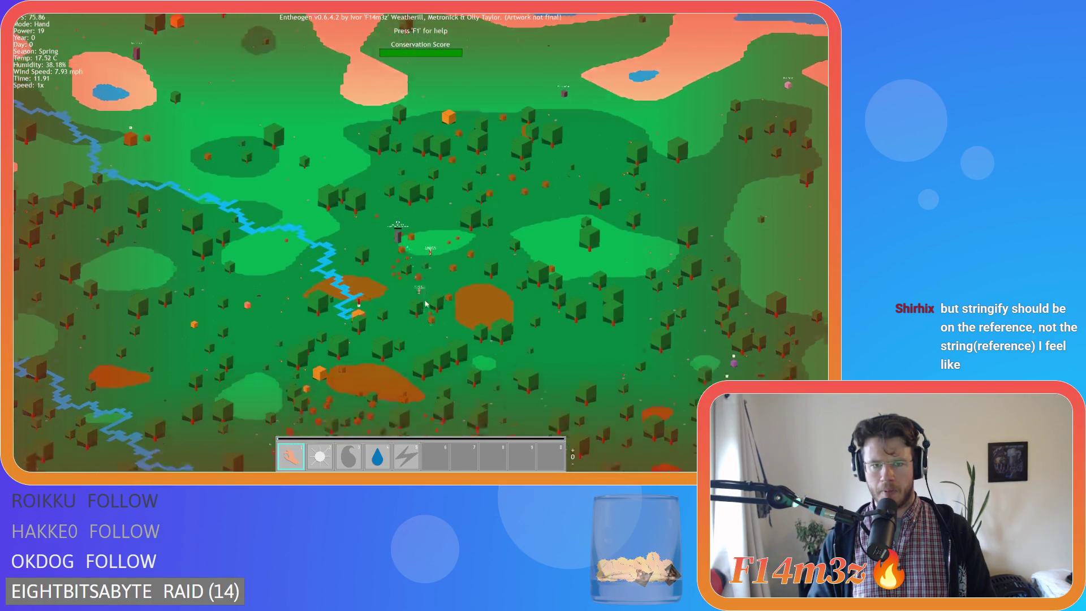
pyautogui.scroll(3, 474, 399)
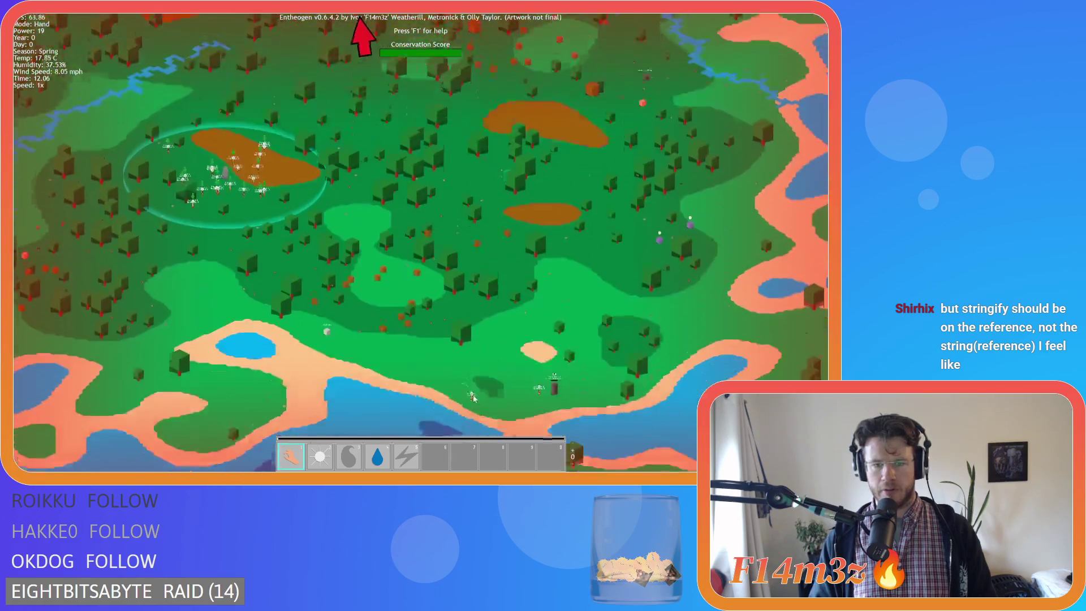
pyautogui.scroll(-2, 474, 399)
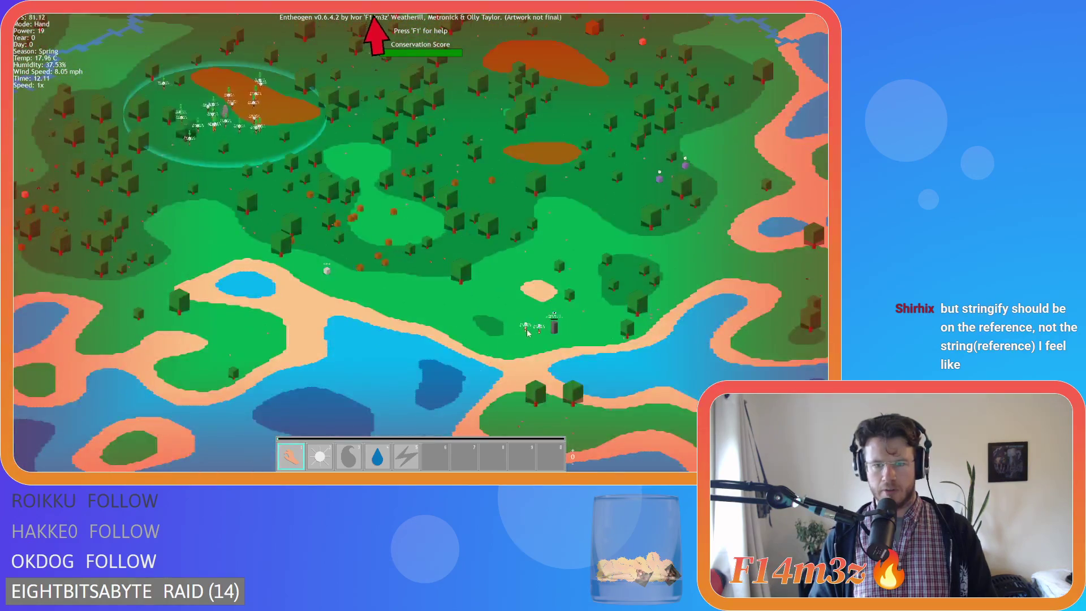
pyautogui.scroll(2, 415, 212)
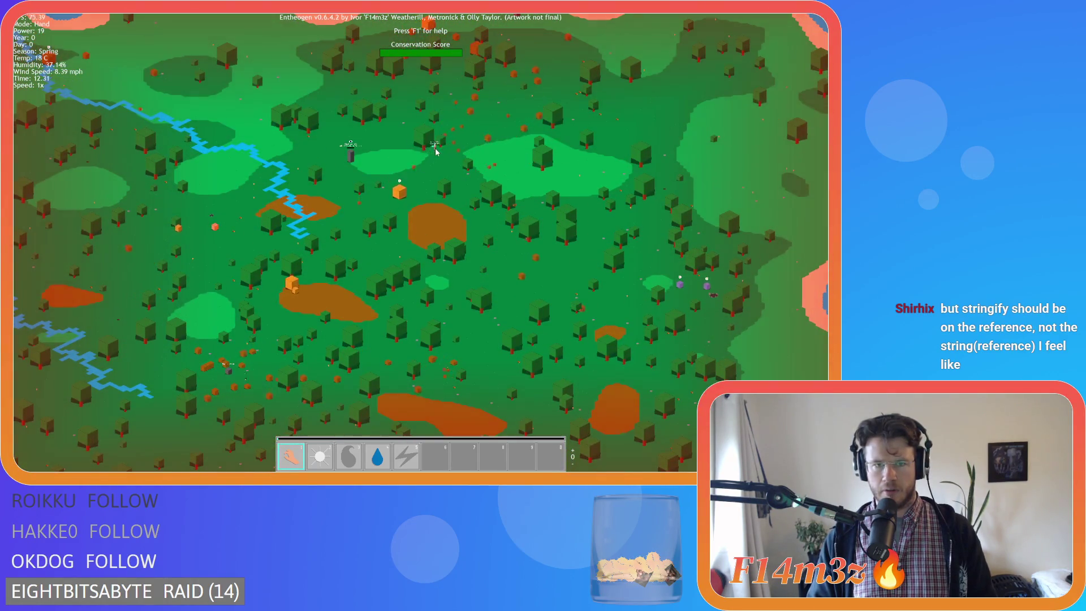
pyautogui.scroll(3, 610, 430)
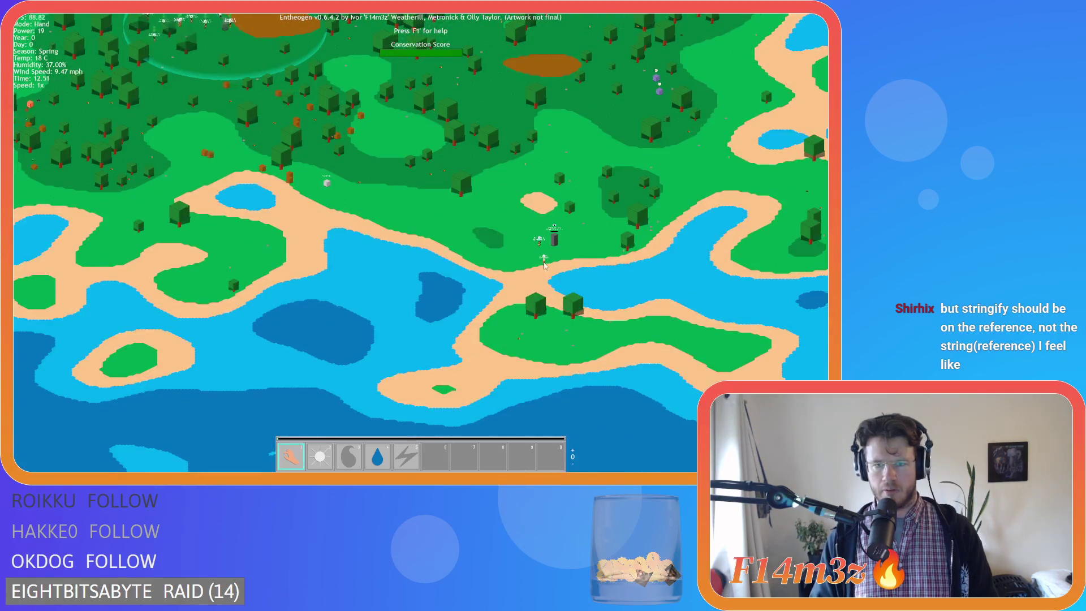
pyautogui.scroll(3, 480, 250)
pyautogui.press('d')
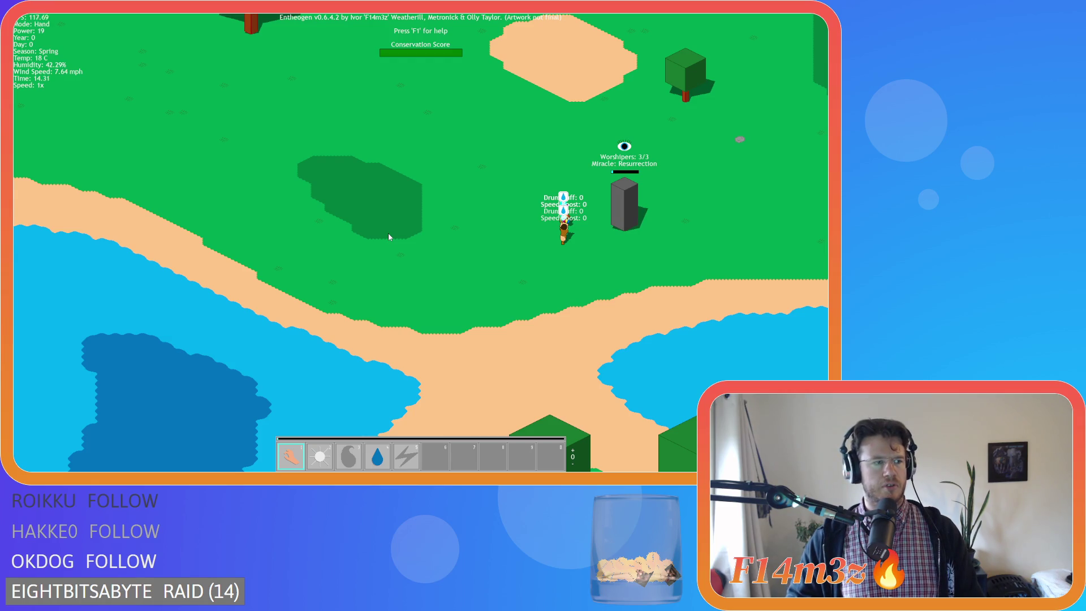
# Step: Fast-forward the game to 8x until Resurrection unlocks, then return to 1x speed
pyautogui.press('d')
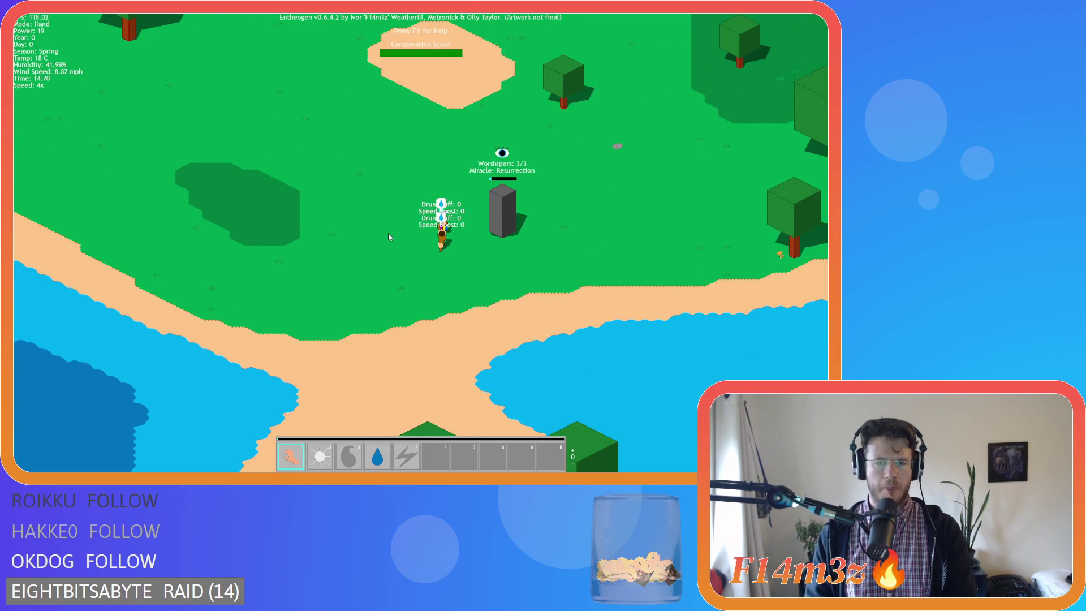
pyautogui.press('+')
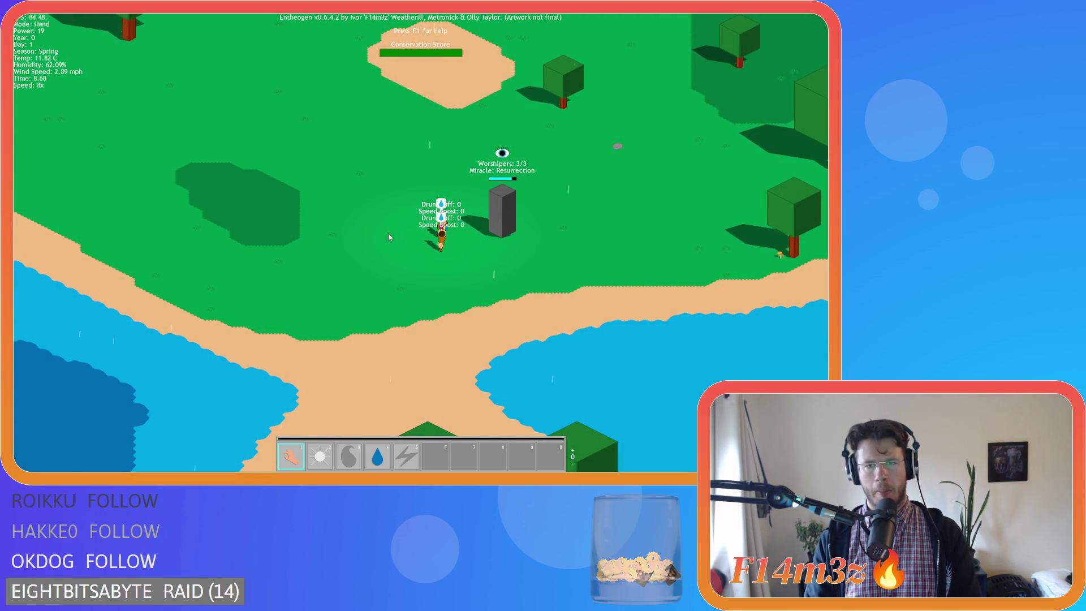
pyautogui.press('-')
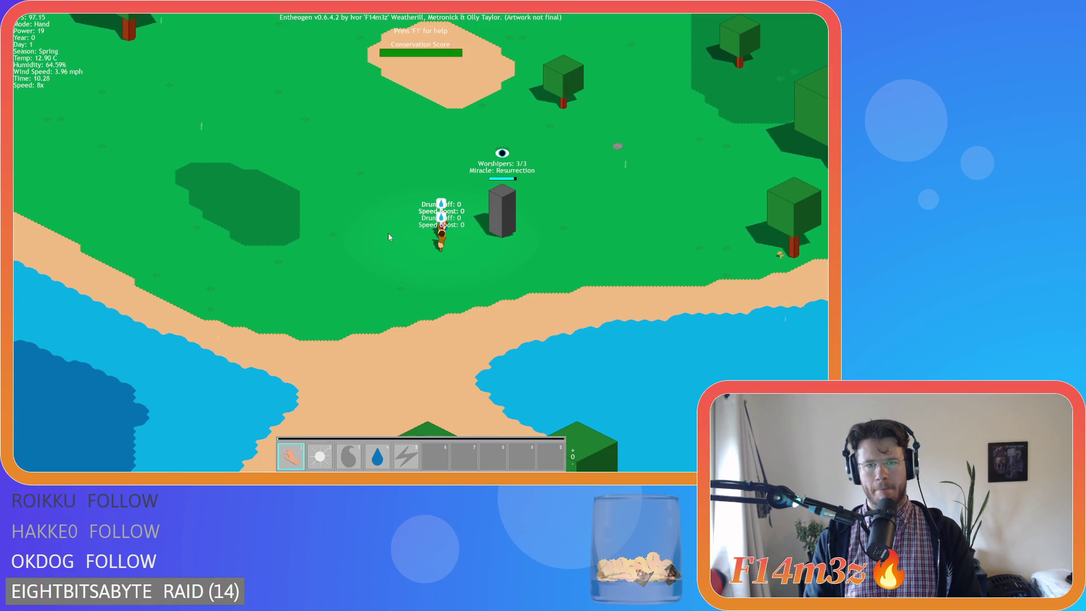
pyautogui.press('+')
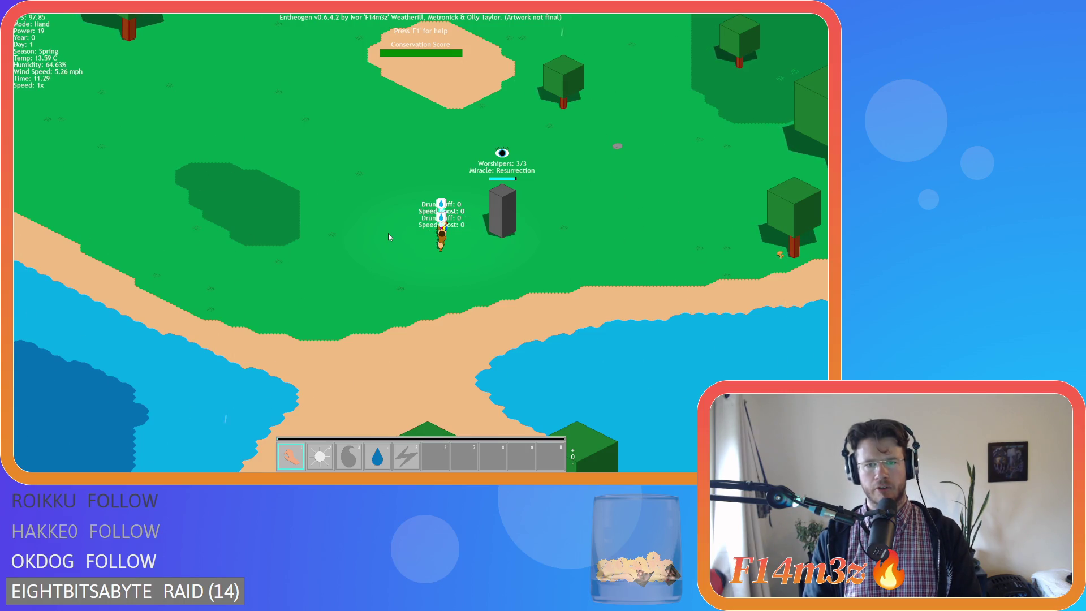
pyautogui.press('-')
pyautogui.press('-')
pyautogui.press('-')
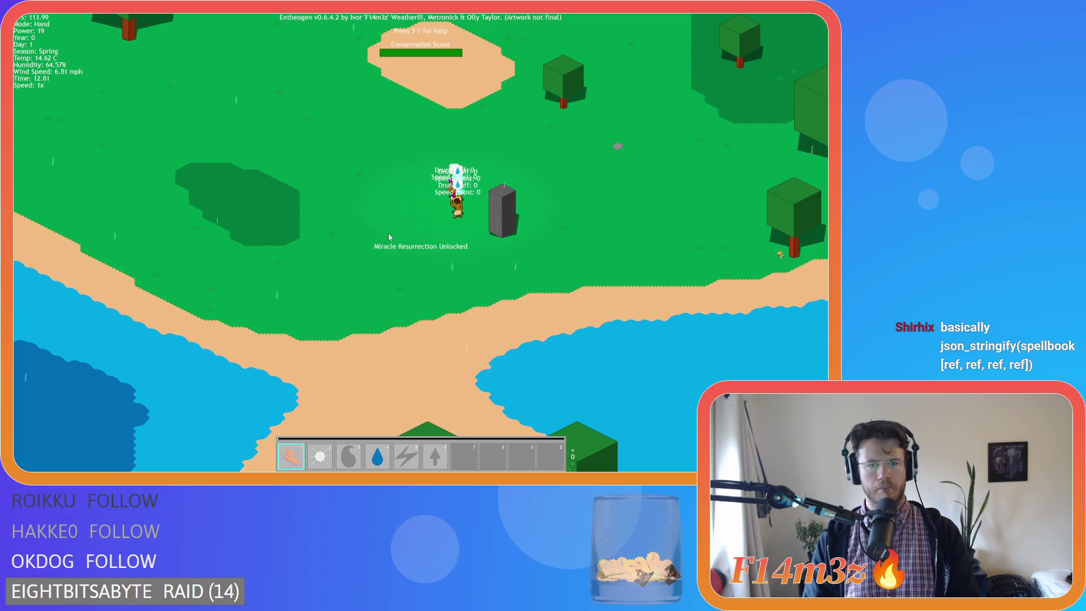
# Step: Walk the character up-left, quicksave with F5, quickload with F9, and ask to quit
pyautogui.press('w')
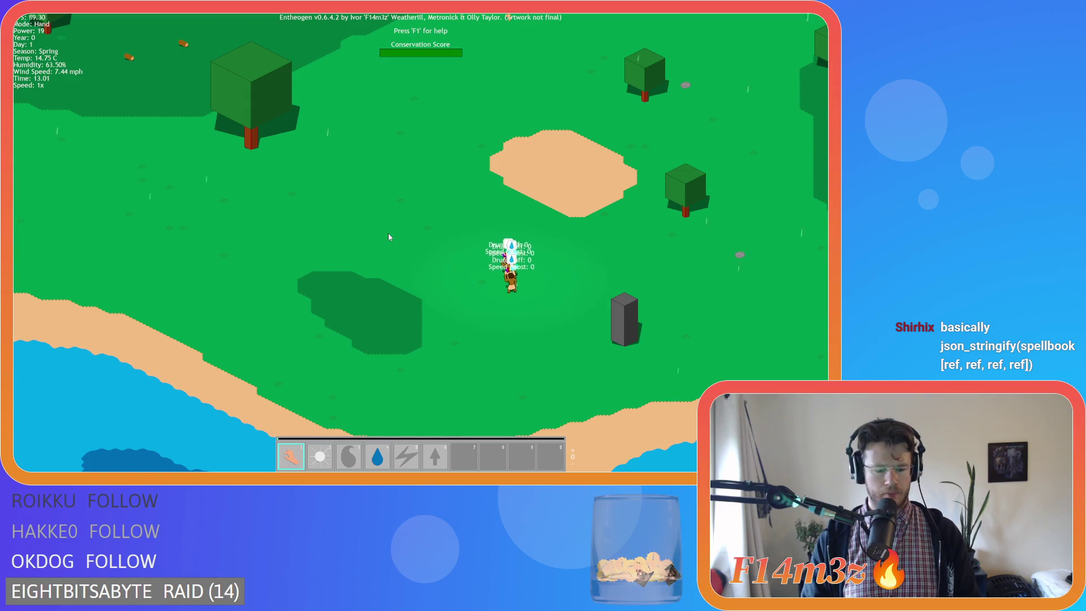
pyautogui.press('w')
pyautogui.press('w')
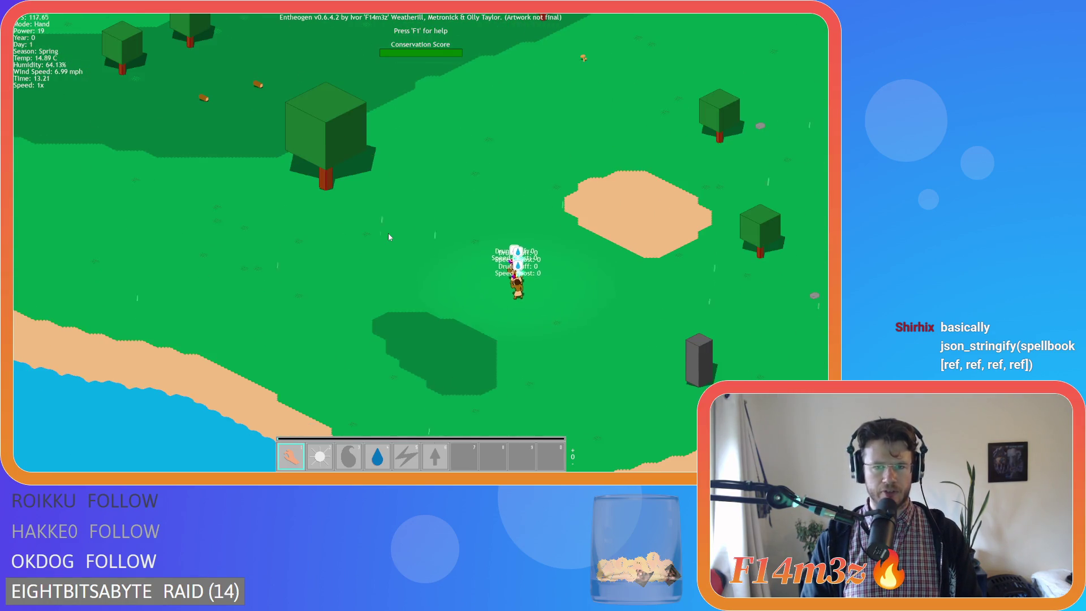
pyautogui.press('w')
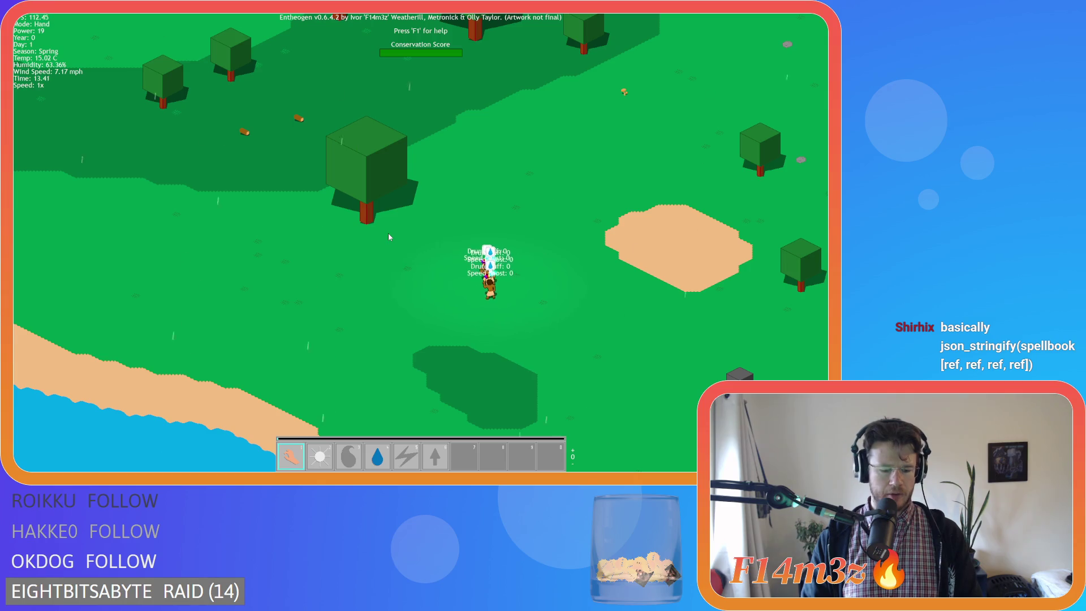
pyautogui.press('w')
pyautogui.press('F5')
pyautogui.press('w')
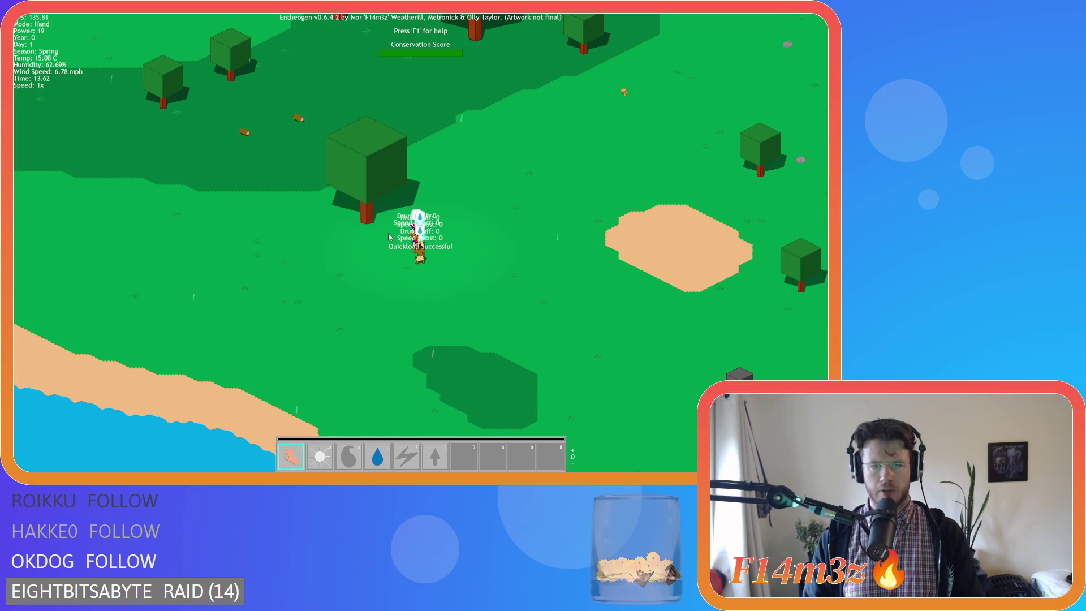
pyautogui.press('F9')
pyautogui.press('Escape')
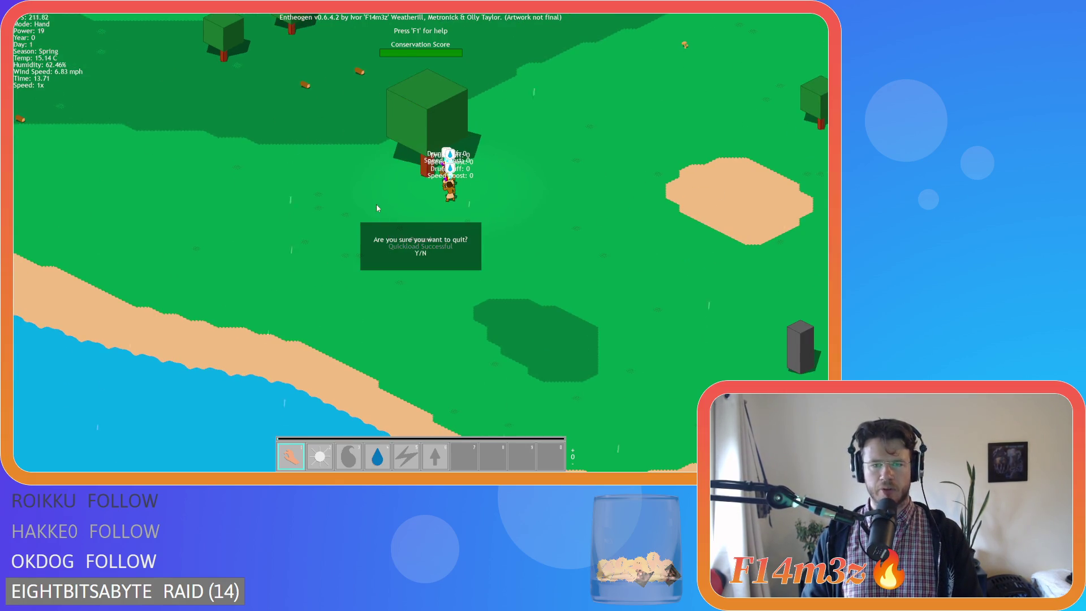
# Step: Quit to the title, load the saved game, quit again, and rebuild and relaunch with F5
pyautogui.press('y')
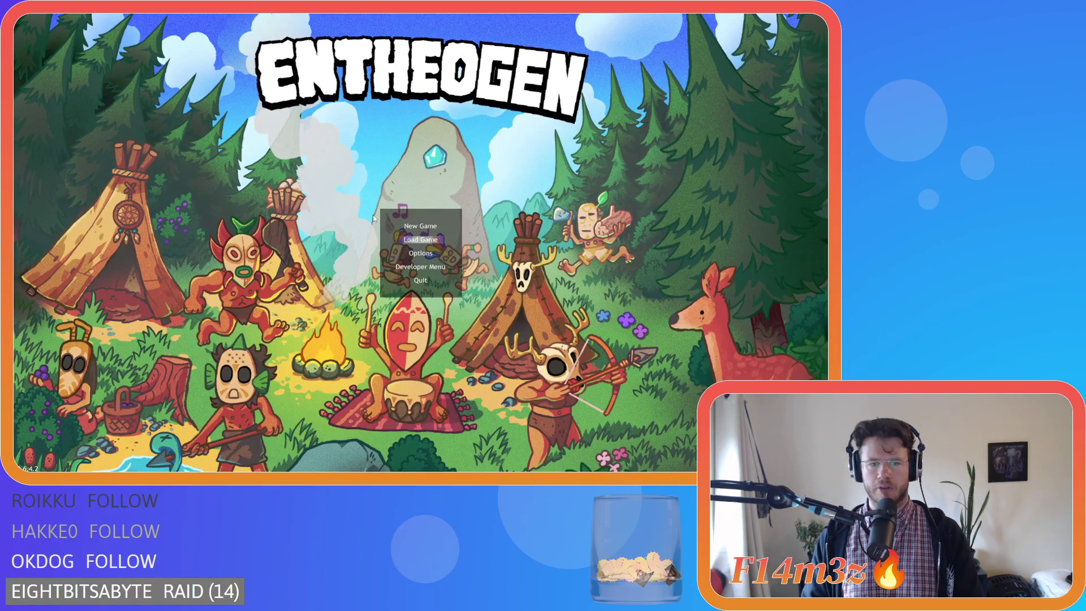
pyautogui.press('Return')
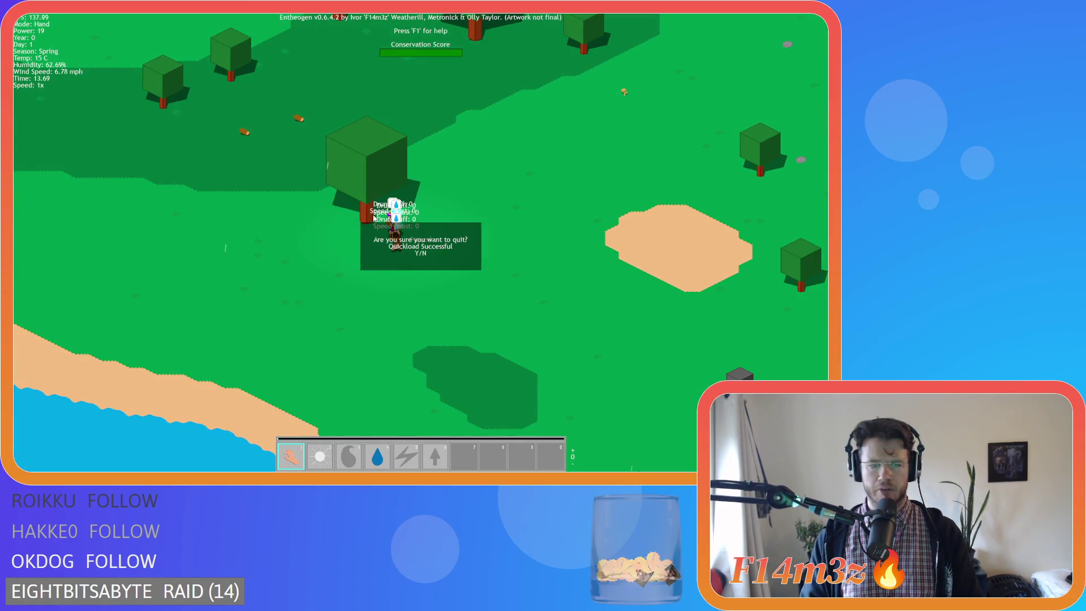
pyautogui.press('y')
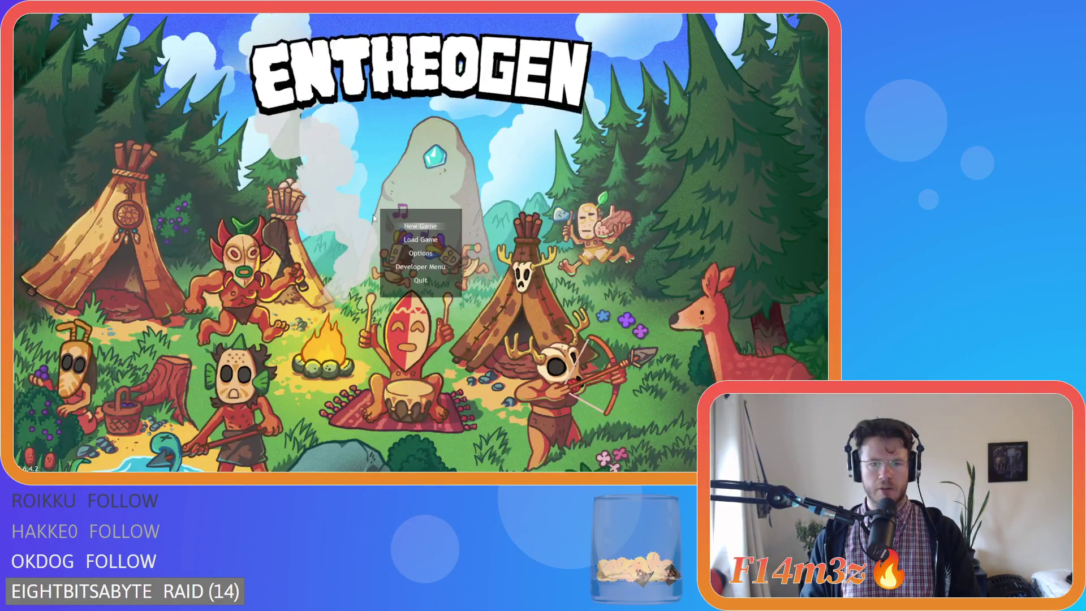
pyautogui.press('Escape')
pyautogui.press('F5')
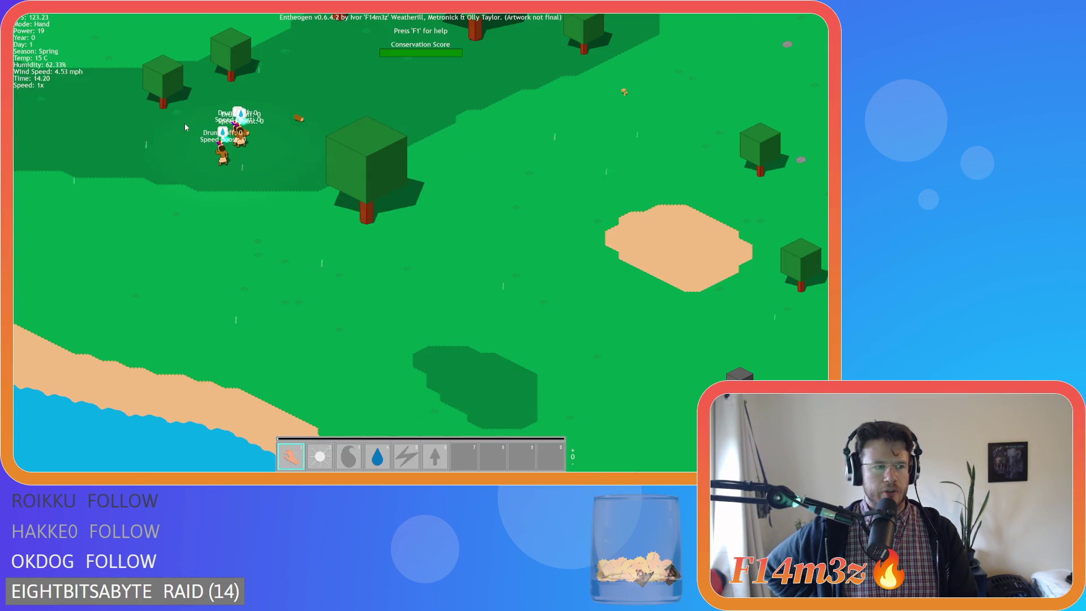
# Step: Pan the map up and left across the forest toward the brown clearing and villagers
pyautogui.press('w')
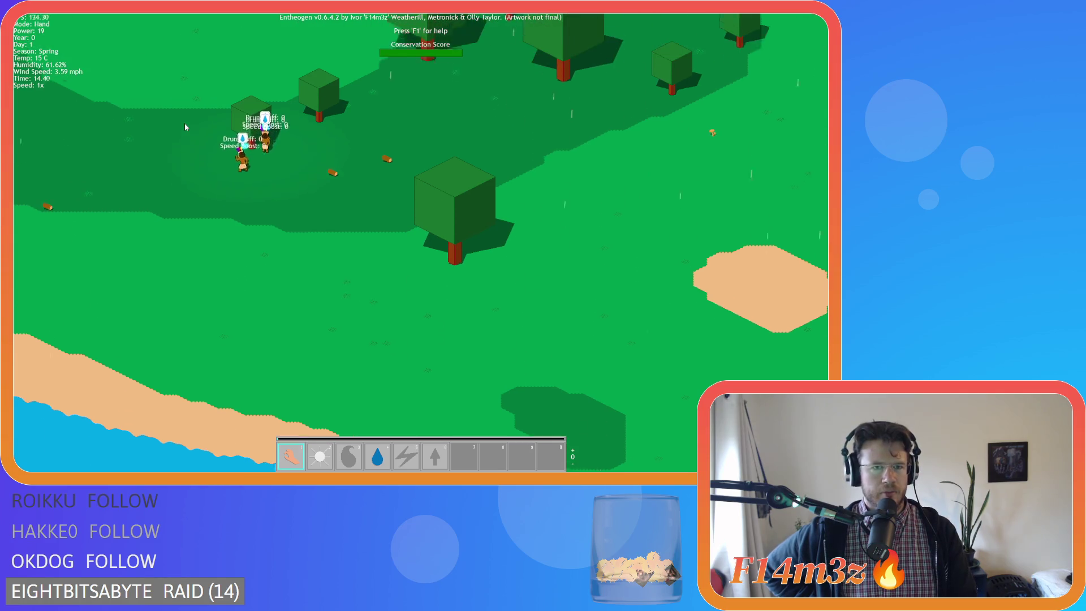
pyautogui.press('w')
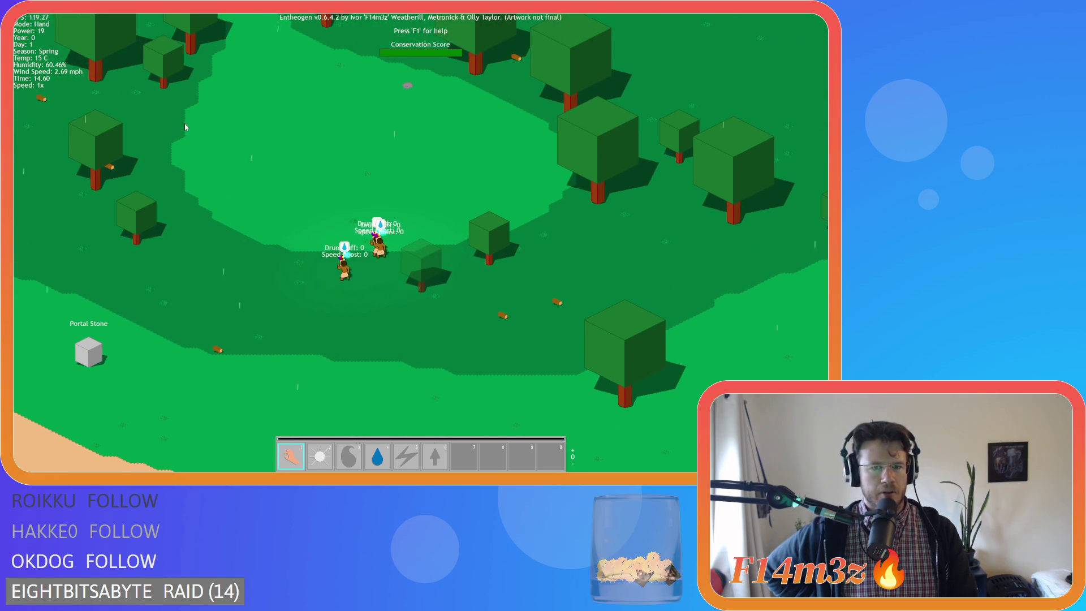
pyautogui.press('w')
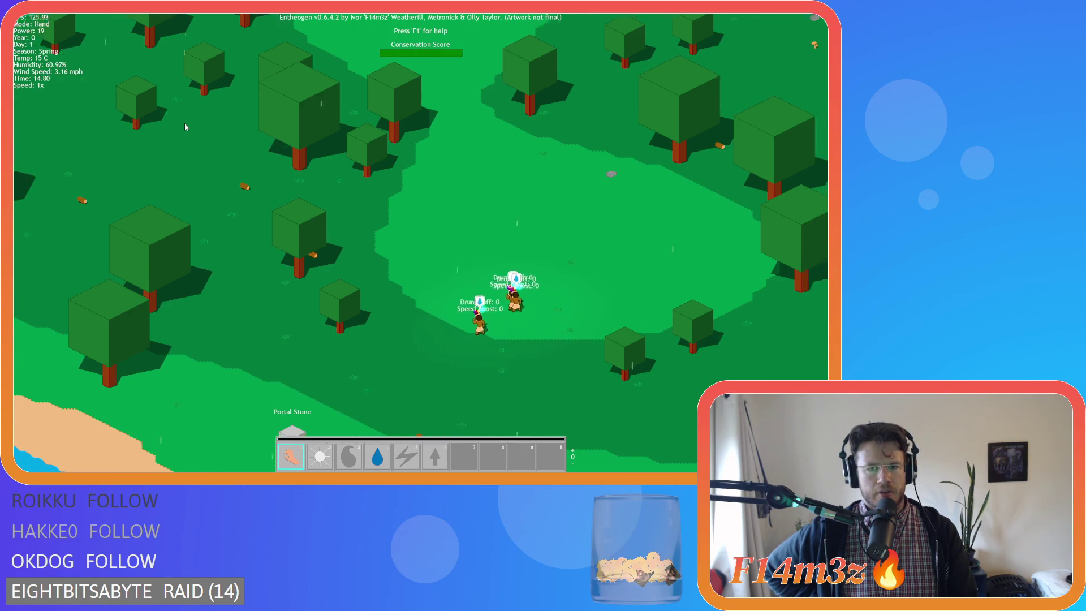
pyautogui.press('w')
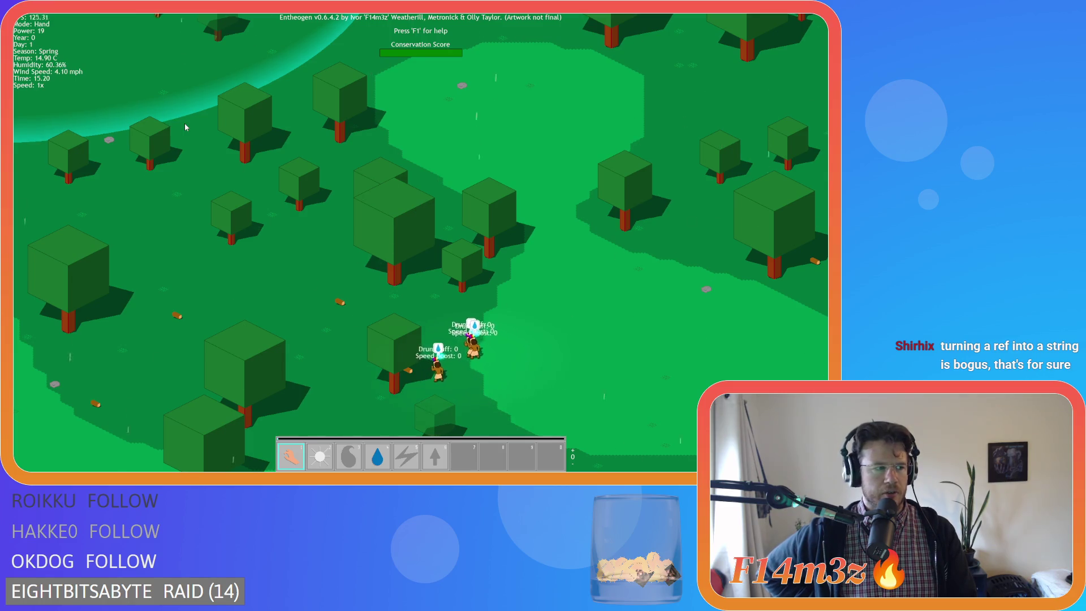
pyautogui.press('a')
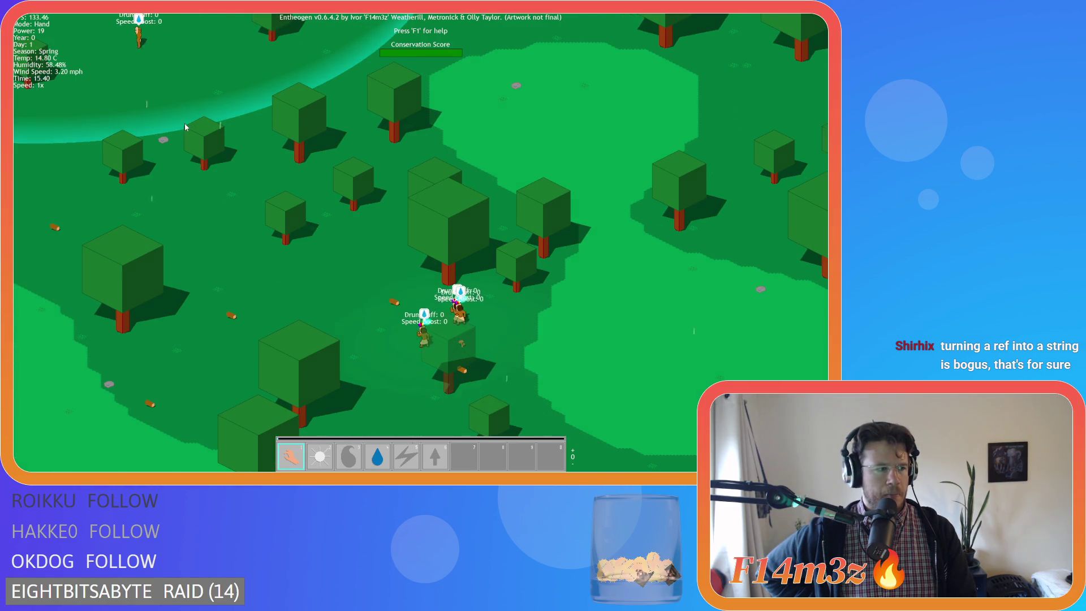
pyautogui.press('w')
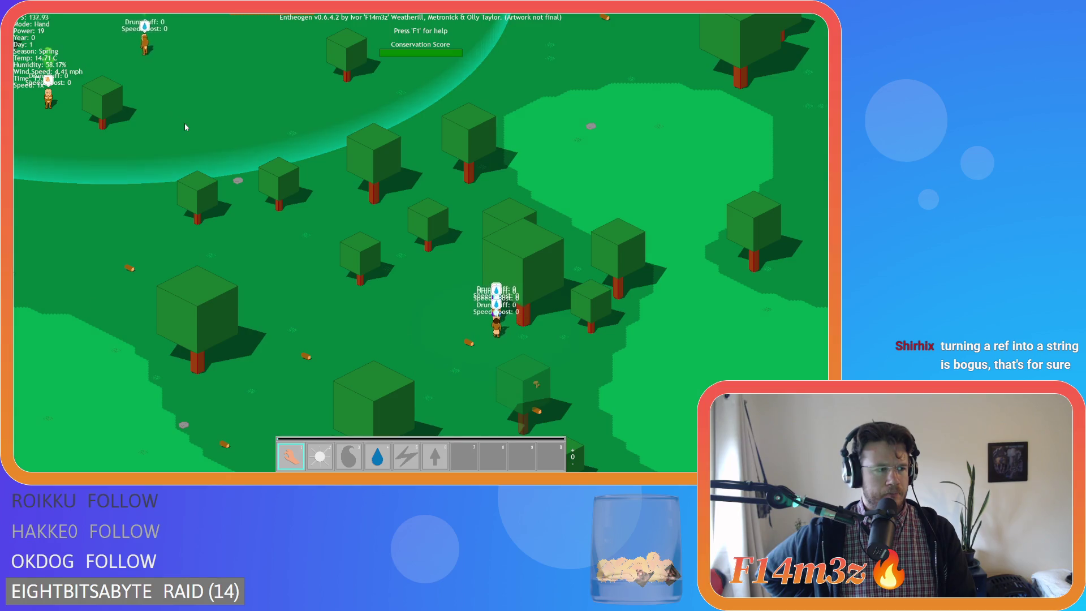
pyautogui.press('w')
pyautogui.press('d')
pyautogui.press('w')
pyautogui.press('a')
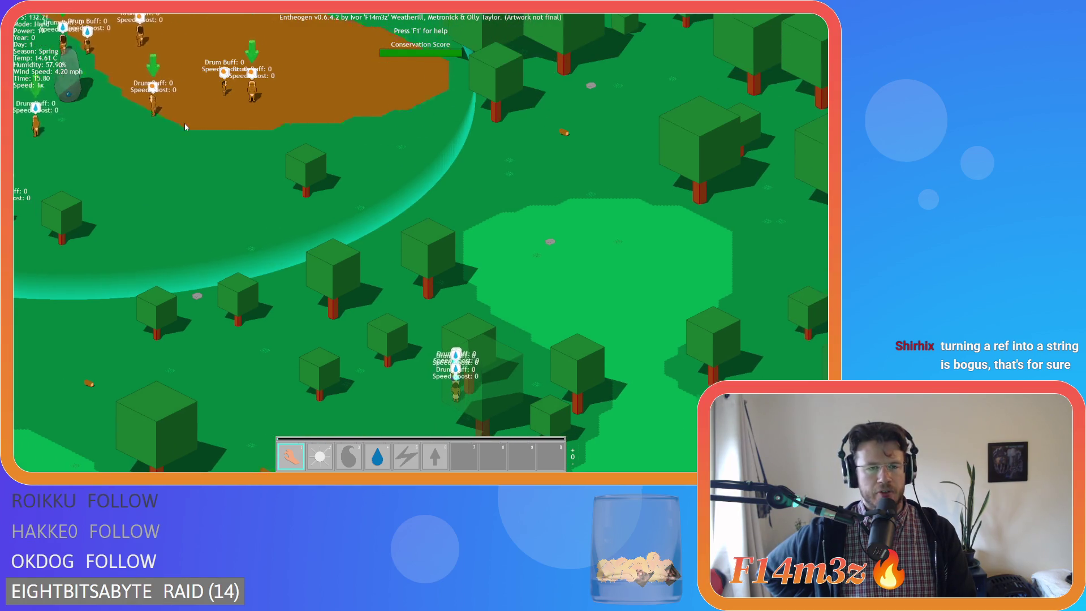
pyautogui.press('s')
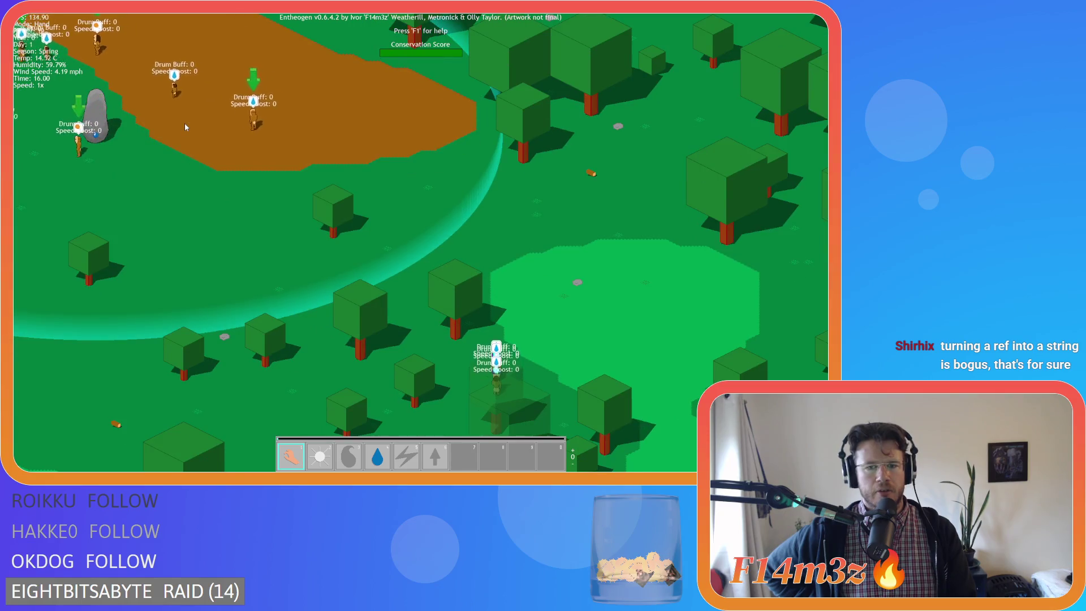
pyautogui.press('w')
pyautogui.press('d')
pyautogui.press('s')
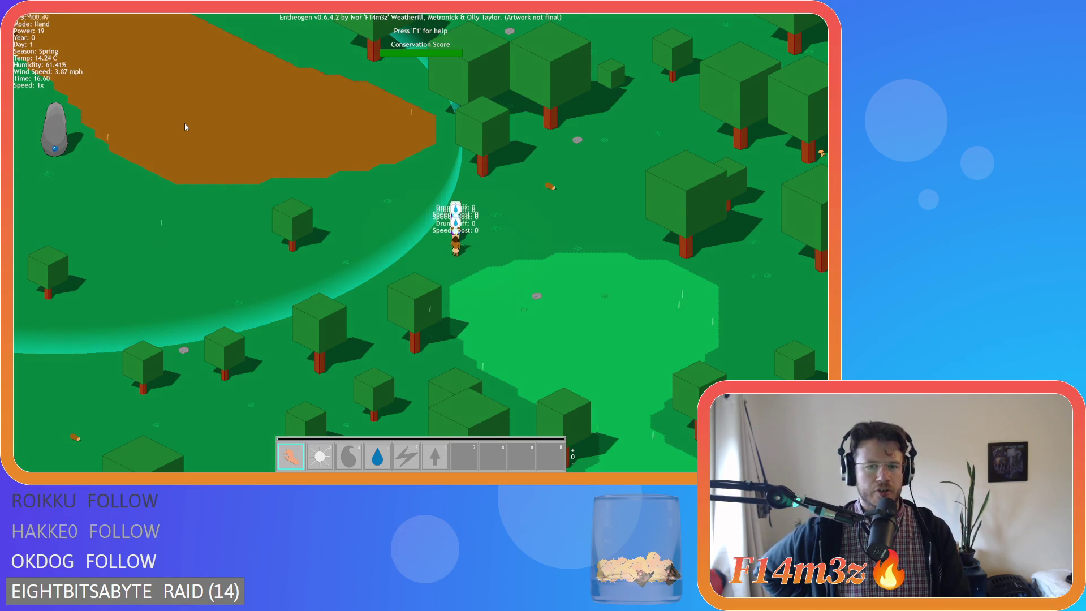
pyautogui.press('w')
pyautogui.press('a')
pyautogui.press('d')
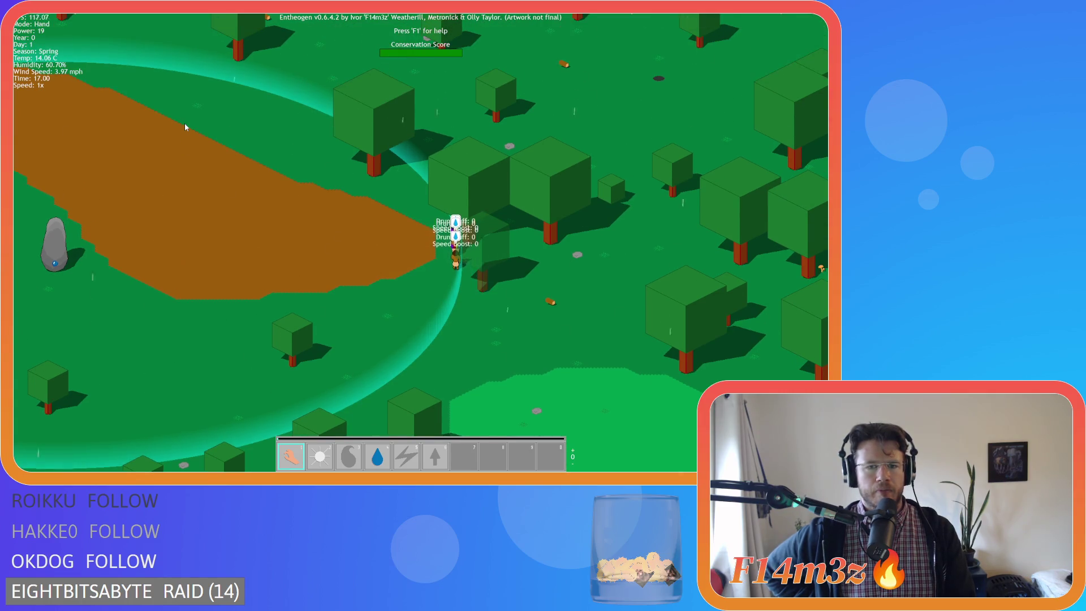
# Step: Pan along the dirt path, then quit the game back to the title menu
pyautogui.press('w')
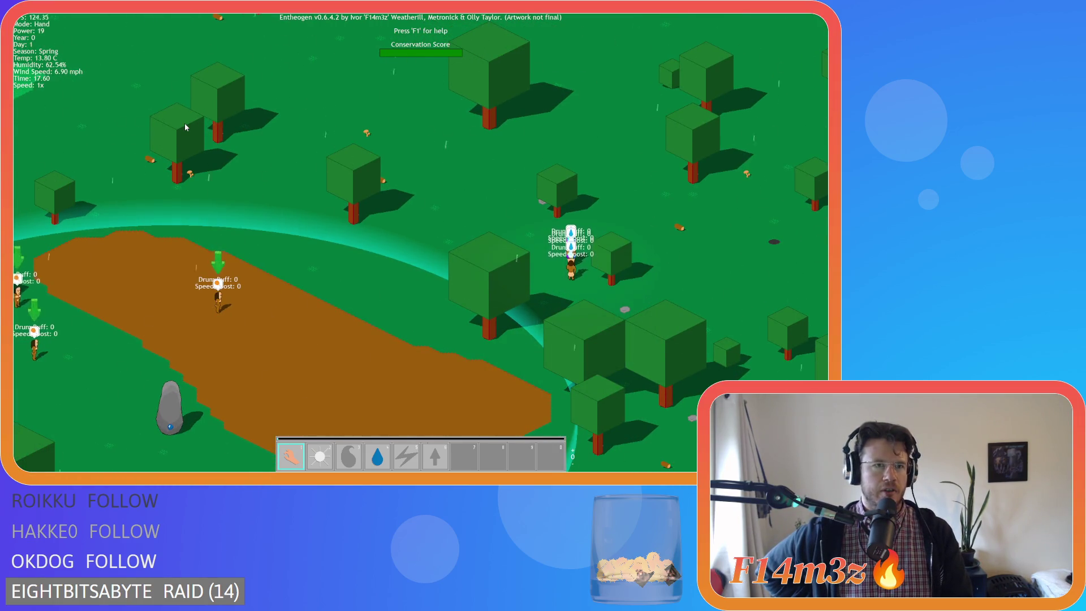
pyautogui.press('d')
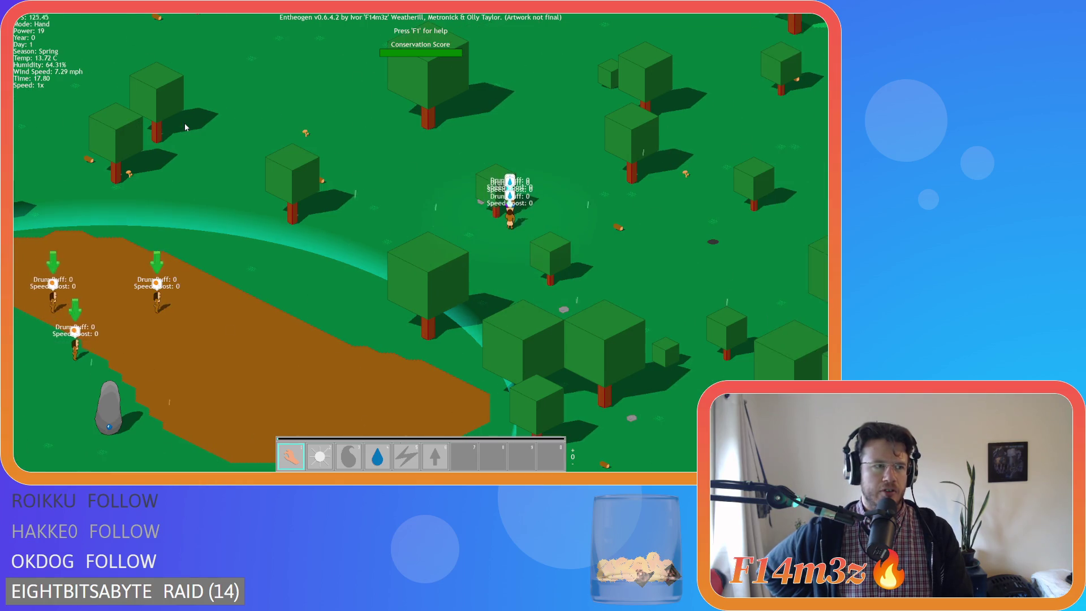
pyautogui.press('s')
pyautogui.press('w')
pyautogui.press('d')
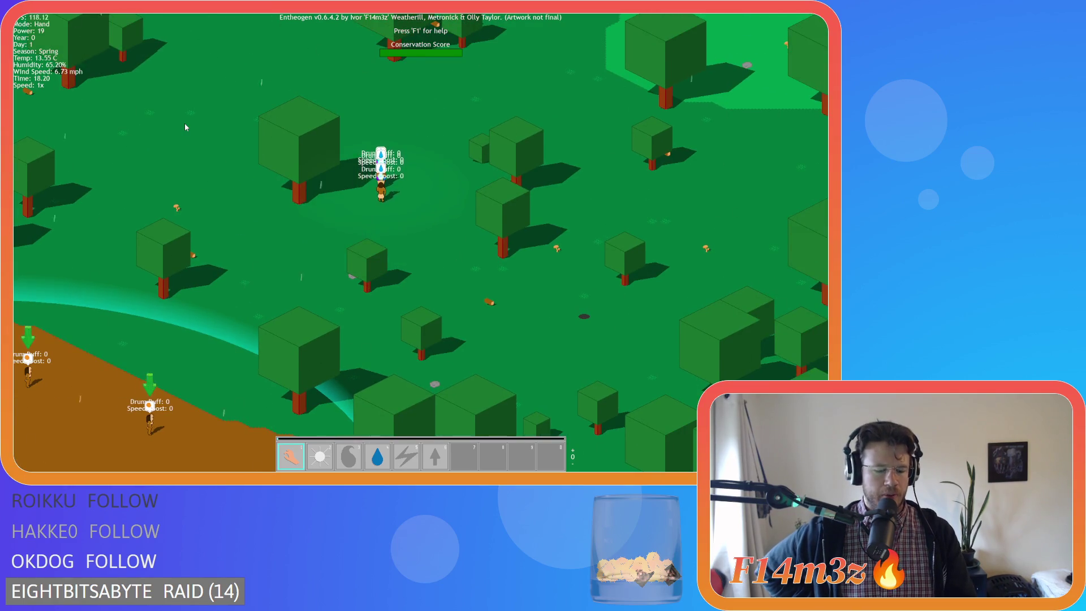
pyautogui.press('Escape')
pyautogui.press('Return')
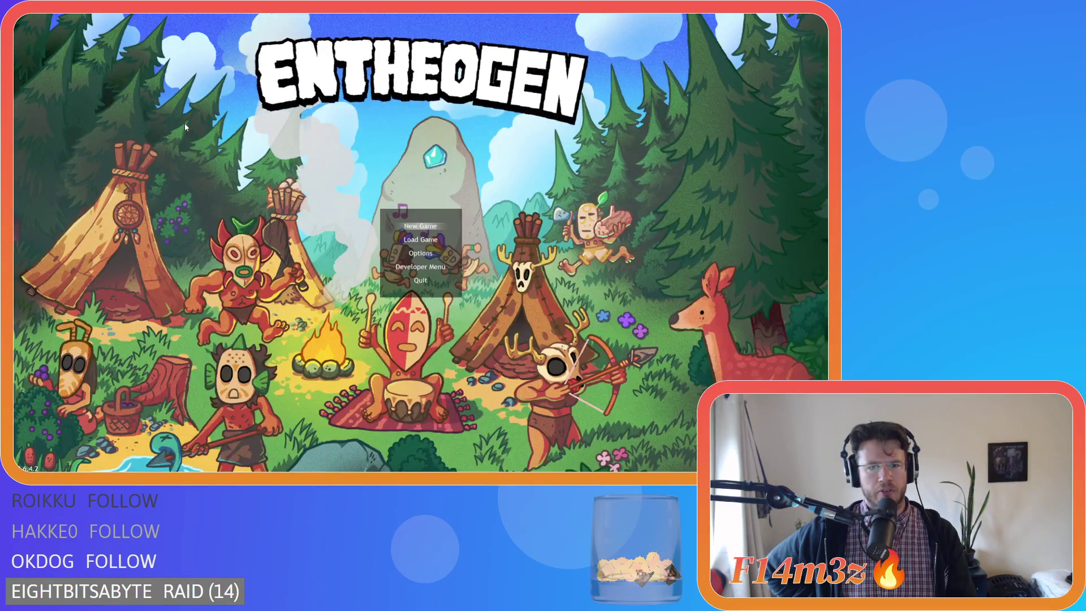
# Step: Close the running game and pan the workspace to the speed update script and human object windows
pyautogui.press('Escape')
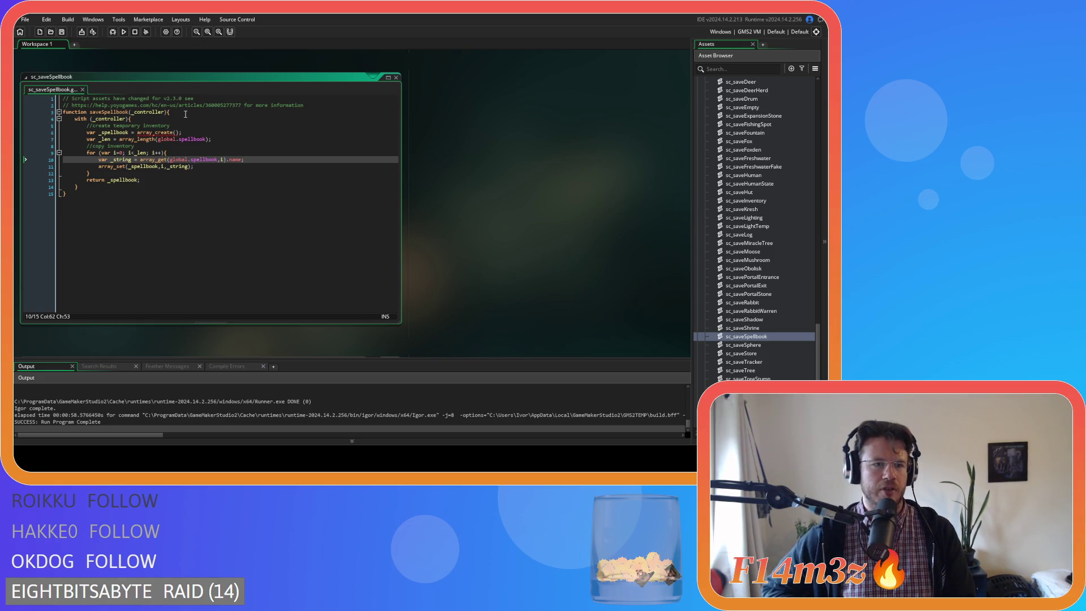
pyautogui.scroll(15, 496, 137)
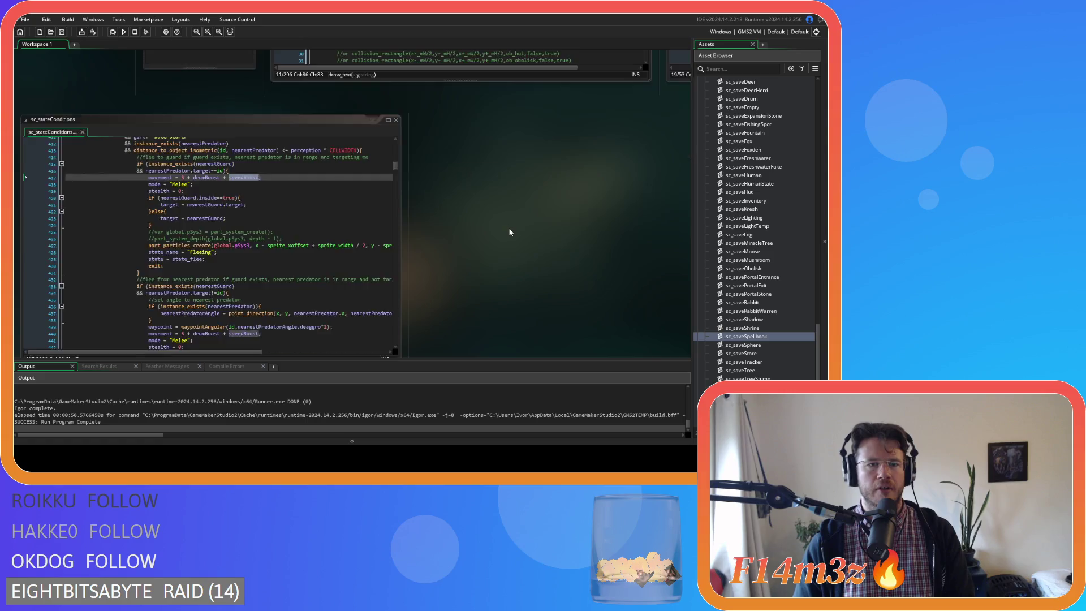
pyautogui.moveTo(548, 150); pyautogui.dragTo(243, 56)
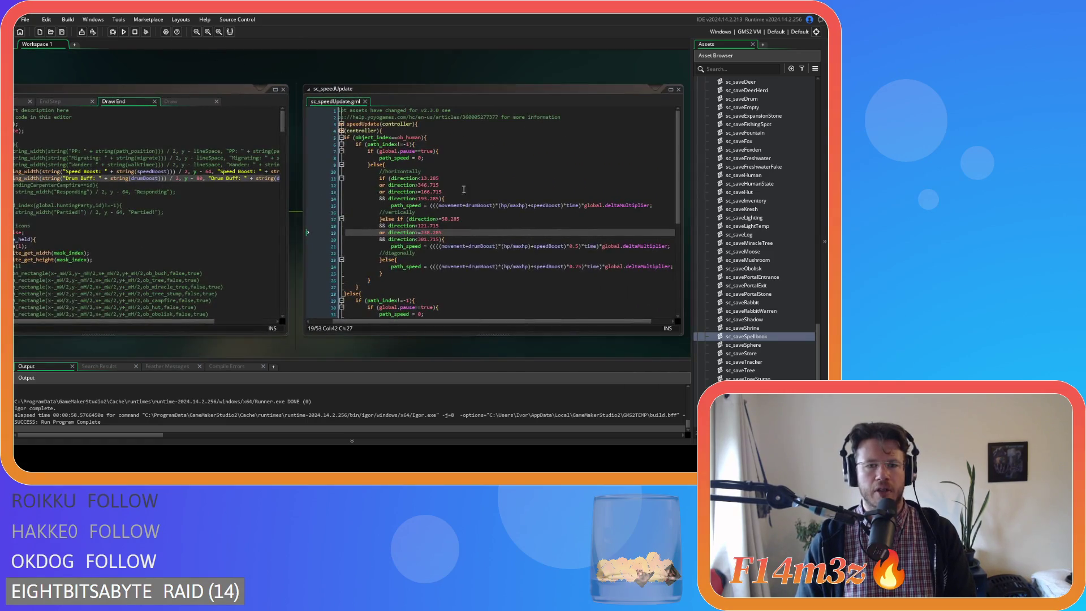
pyautogui.scroll(15, 761, 286)
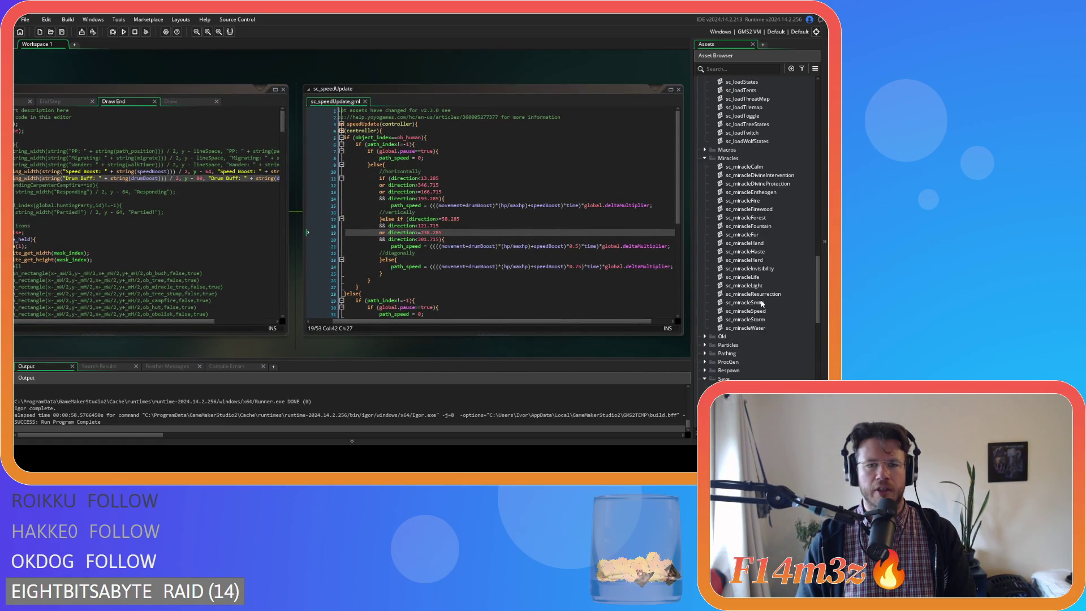
pyautogui.moveTo(320, 290)
pyautogui.mouseDown()
pyautogui.moveTo(294, 341)
pyautogui.moveTo(375, 170)
pyautogui.moveTo(590, 299)
pyautogui.moveTo(668, 362)
pyautogui.mouseUp()
# Step: Scroll the Asset Browser down to the Miracles folder
pyautogui.scroll(-10, 433, 273)
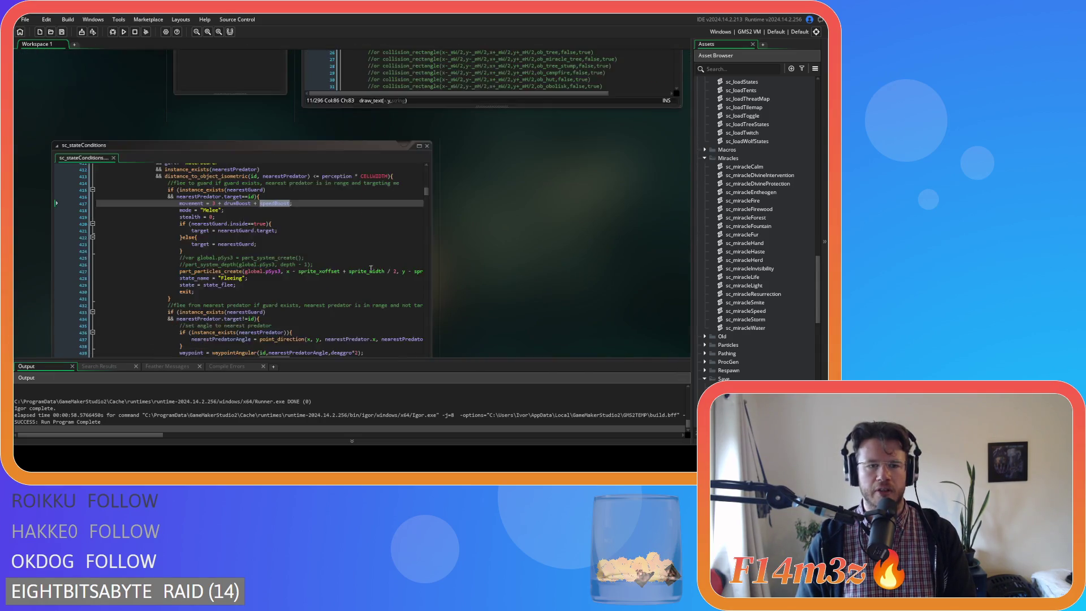
pyautogui.scroll(-10, 439, 273)
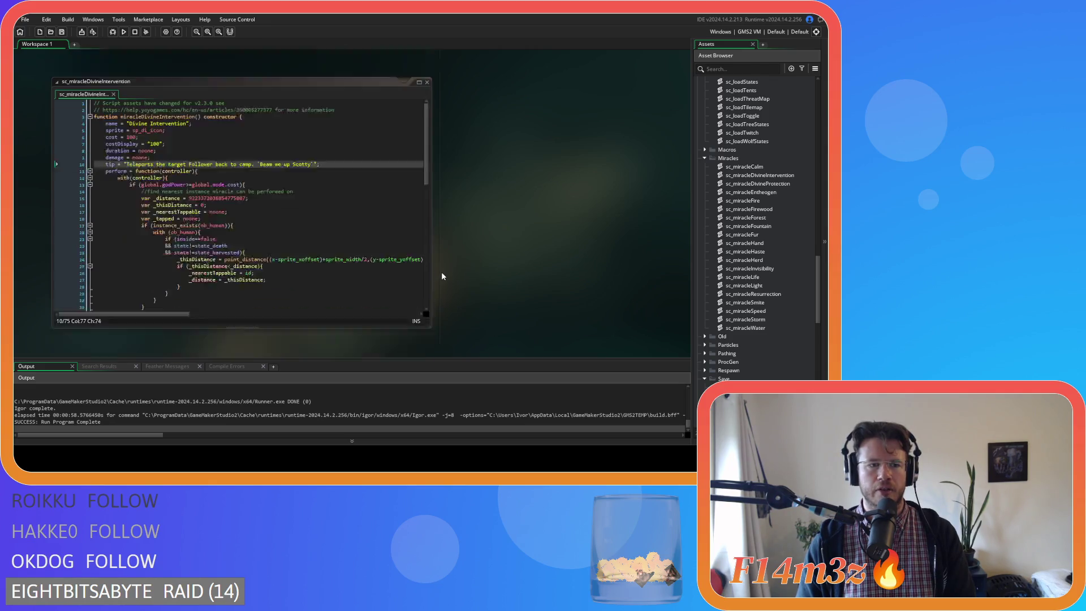
pyautogui.scroll(-10, 412, 269)
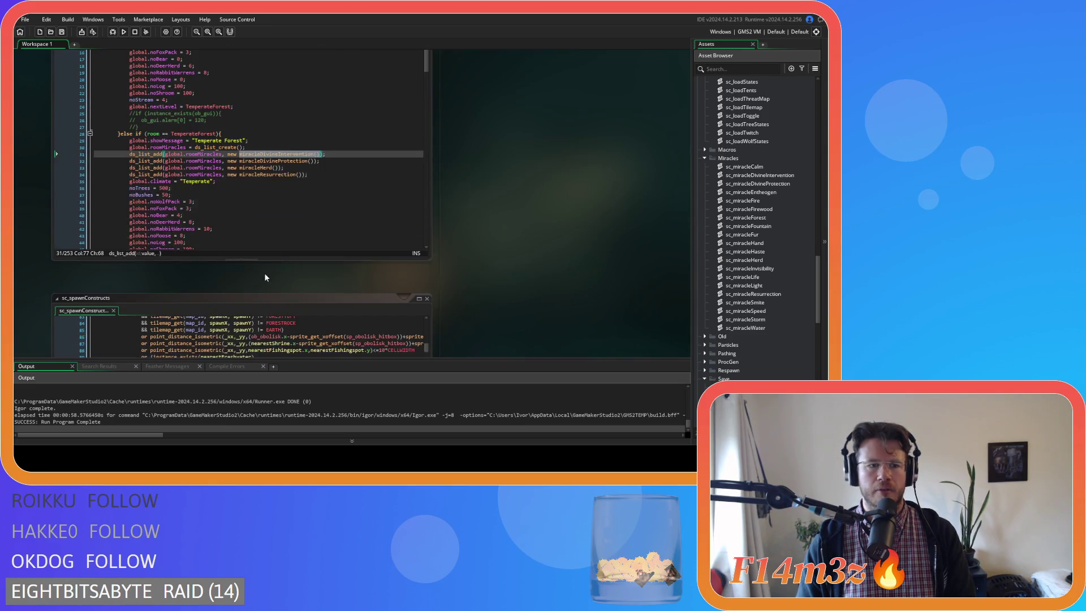
pyautogui.scroll(-10, 535, 263)
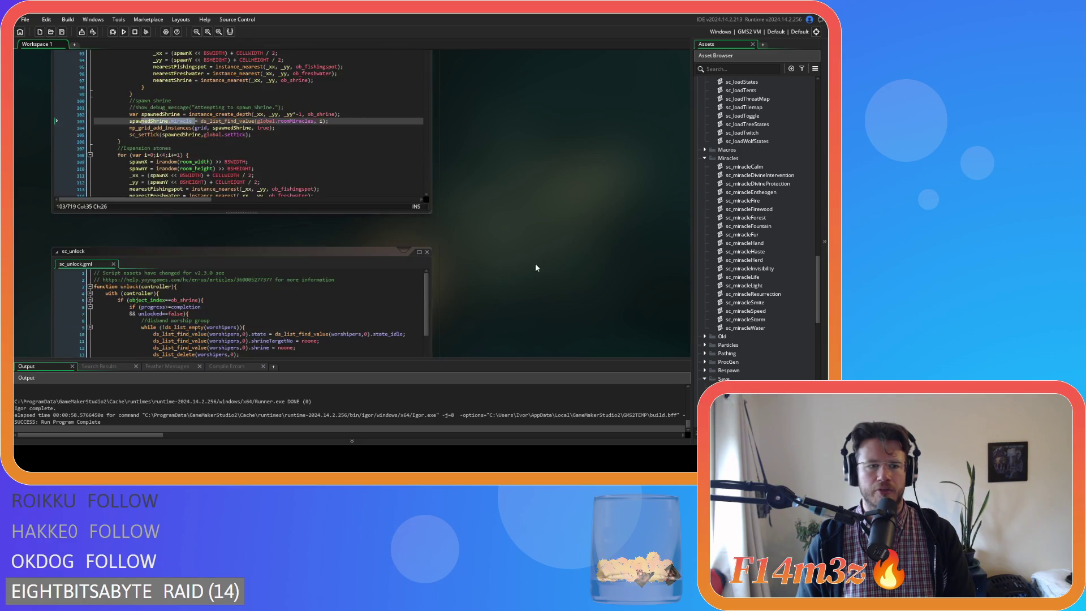
pyautogui.scroll(10, 752, 255)
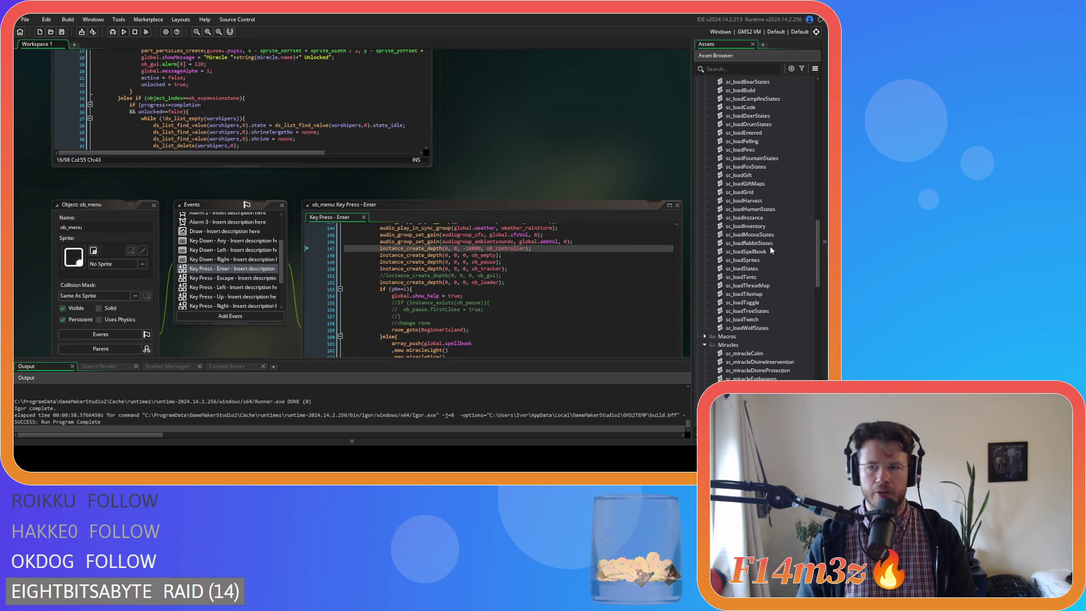
pyautogui.scroll(-10, 769, 256)
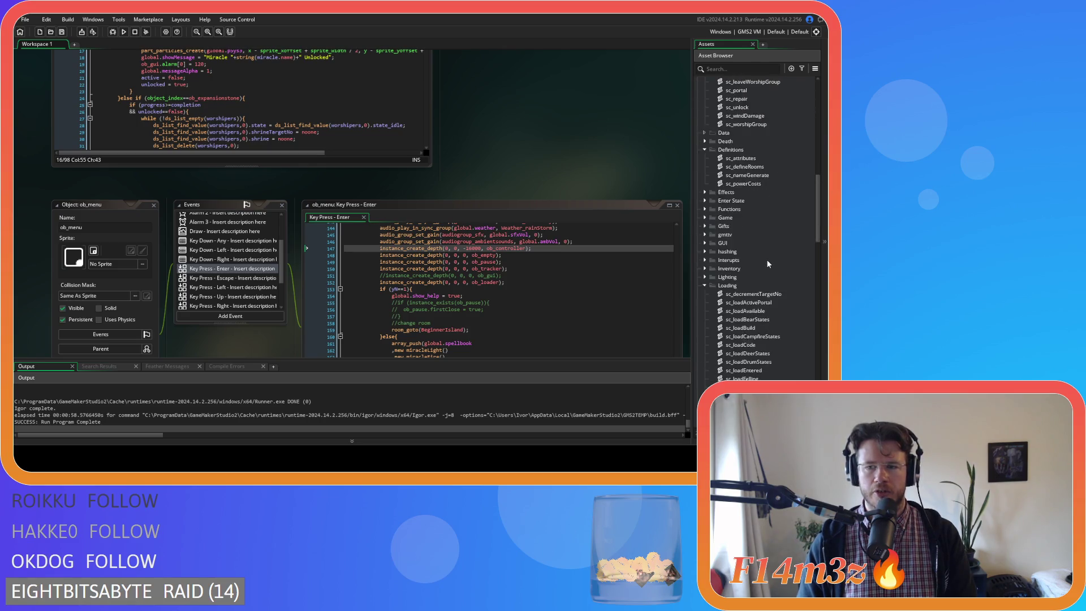
pyautogui.scroll(-7, 767, 272)
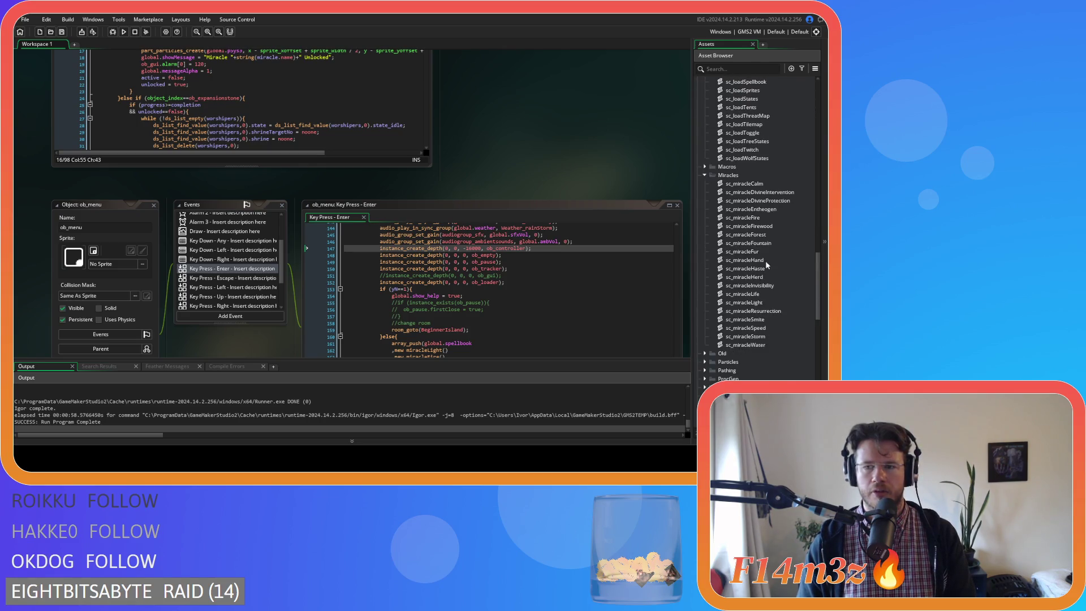
# Step: Check sc_miracleDivineIntervention's toString method returning its name, then build and run with F5
pyautogui.doubleClick(772, 192)
pyautogui.scroll(-10, 260, 232)
pyautogui.moveTo(105, 269)
pyautogui.mouseDown()
pyautogui.moveTo(138, 282)
pyautogui.moveTo(103, 270)
pyautogui.mouseUp()
pyautogui.click(138, 283)
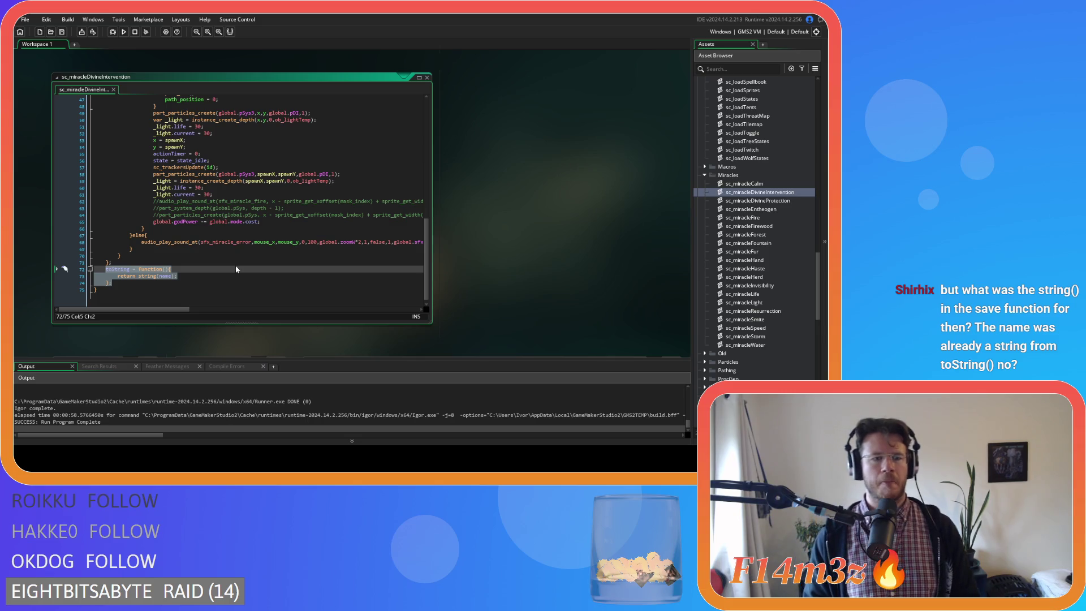
pyautogui.click(200, 284)
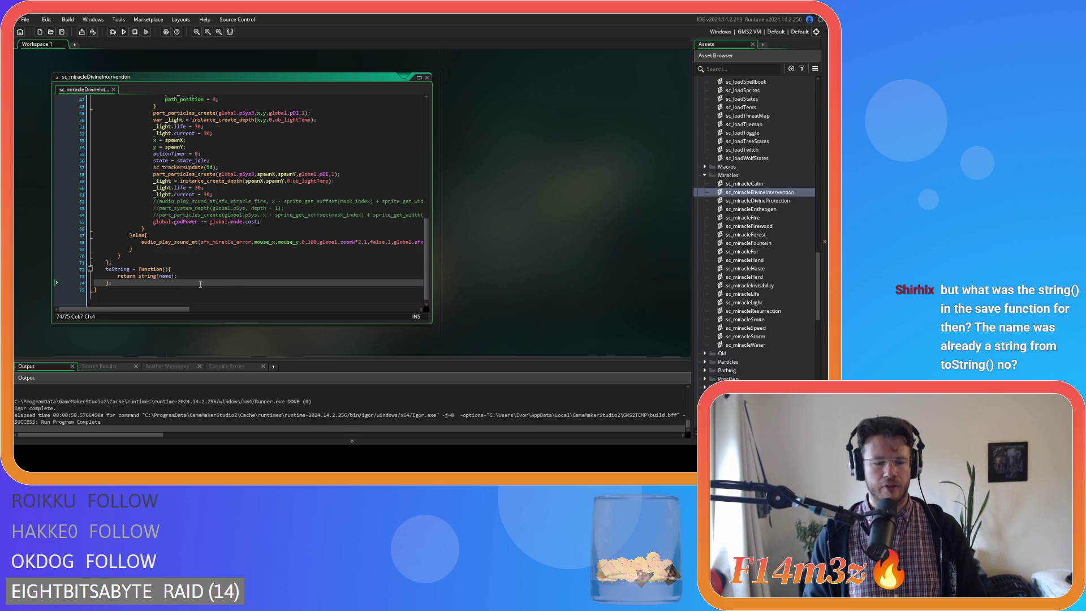
pyautogui.press('F5')
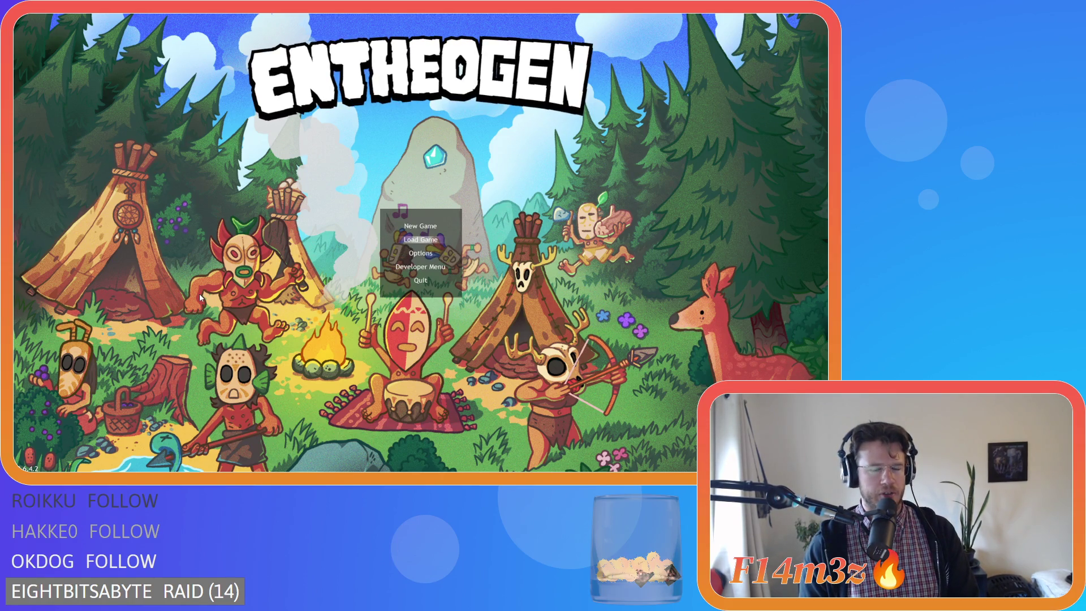
# Step: Quickload the saved game, pan the camera up and left, then quit back to GameMaker
pyautogui.press('Return')
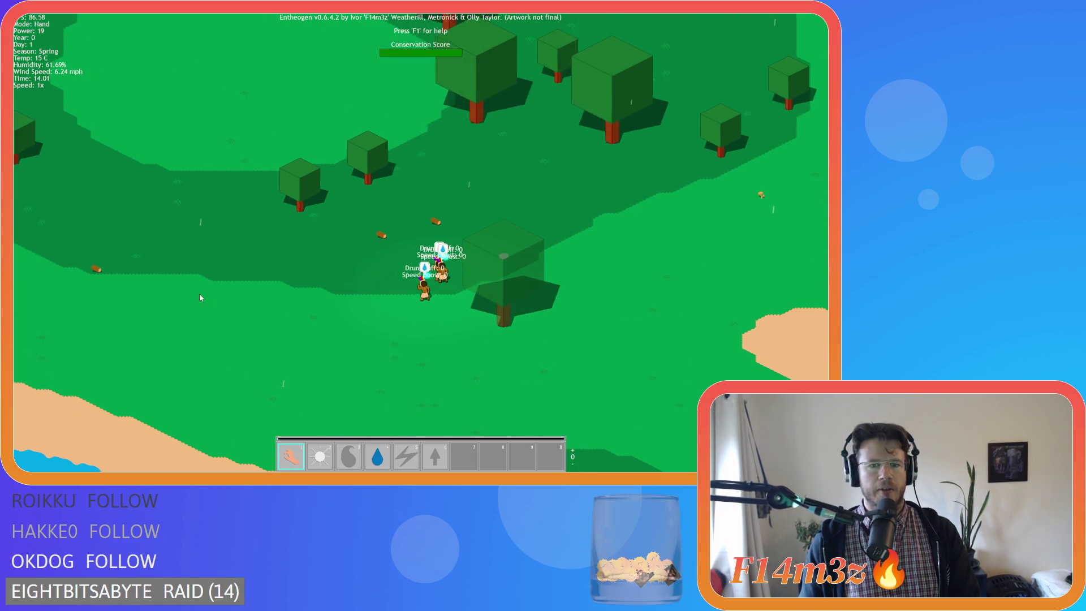
pyautogui.press('w')
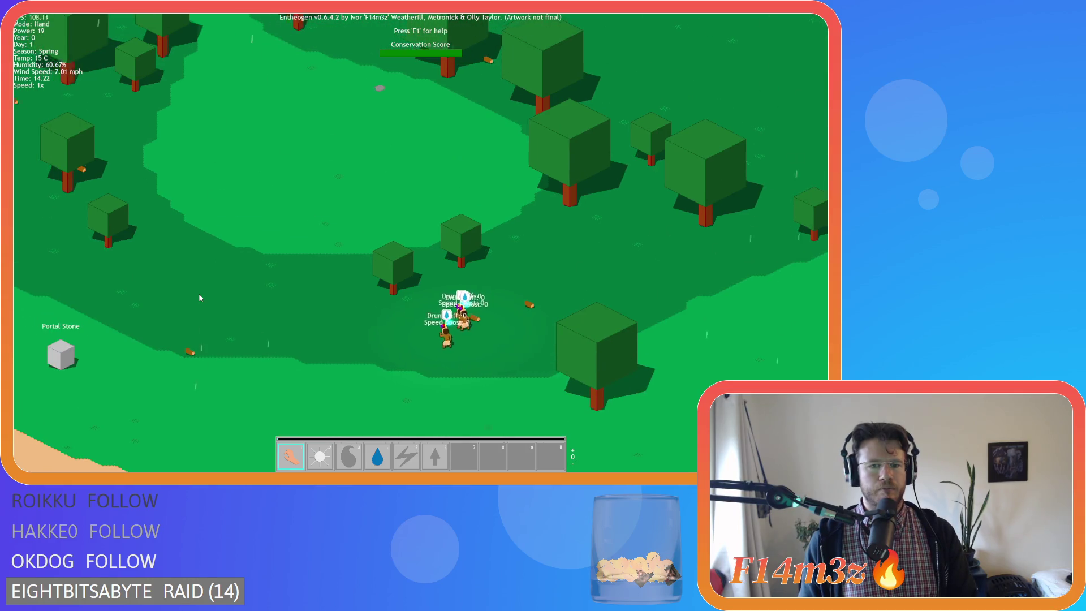
pyautogui.press('a')
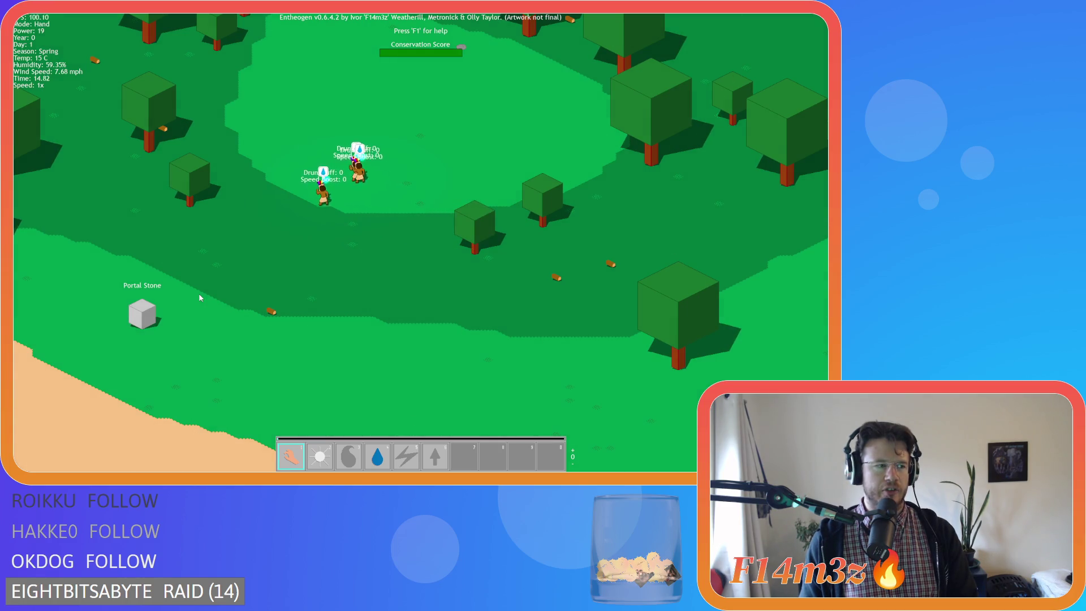
pyautogui.press('w')
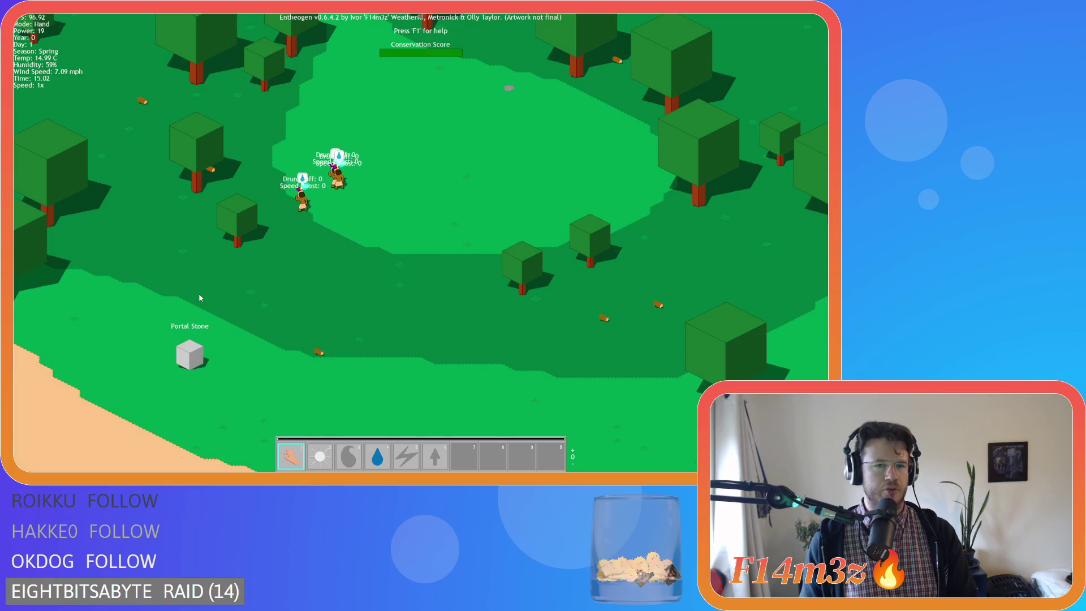
pyautogui.press('w')
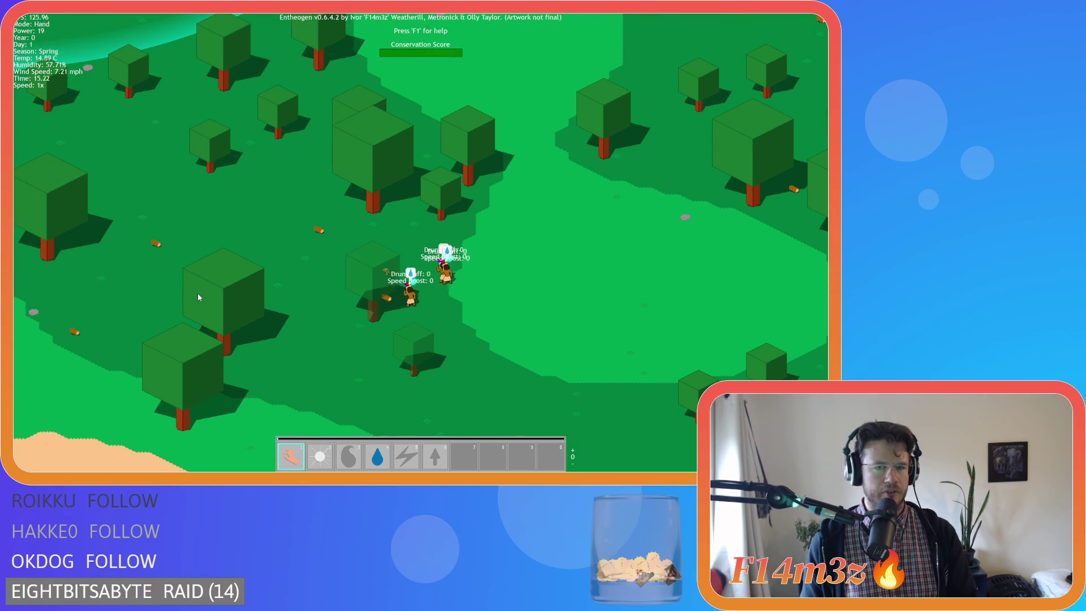
pyautogui.press('w')
pyautogui.press('Escape')
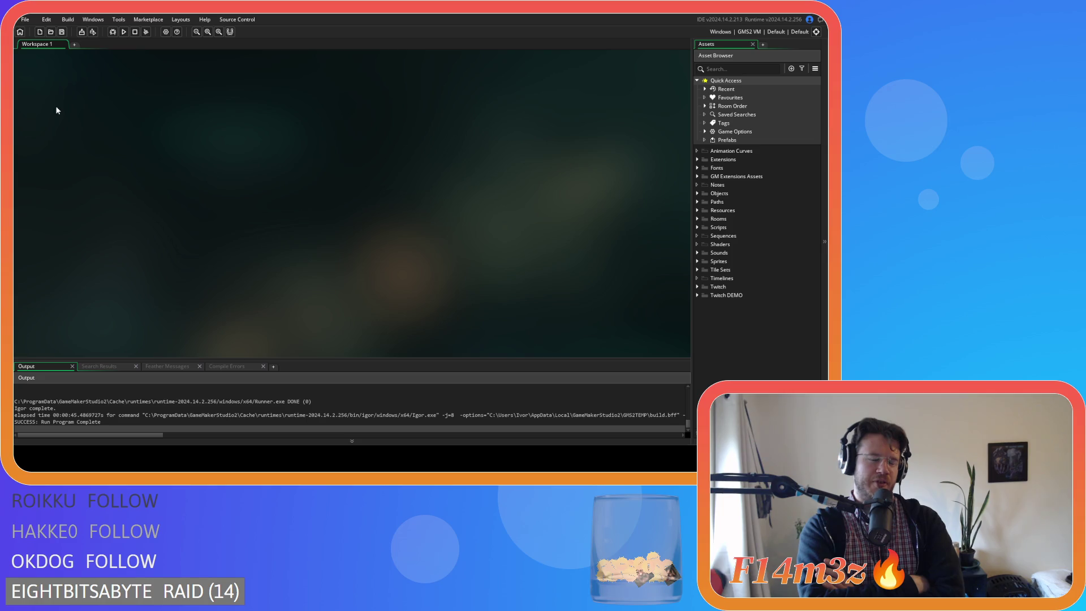